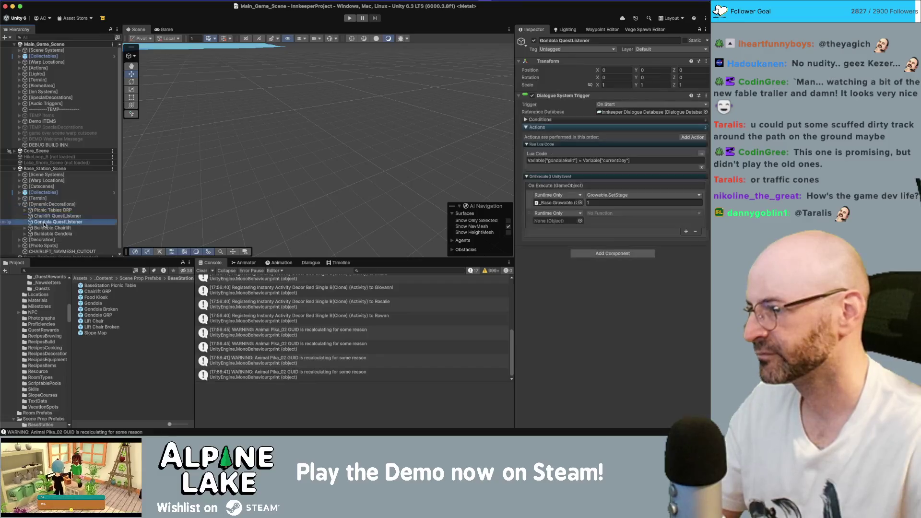
Navigate the Hierarchy through Buildable Chairlift and _Base Growable down to Chairlift Fixed GRP.
key(Up)
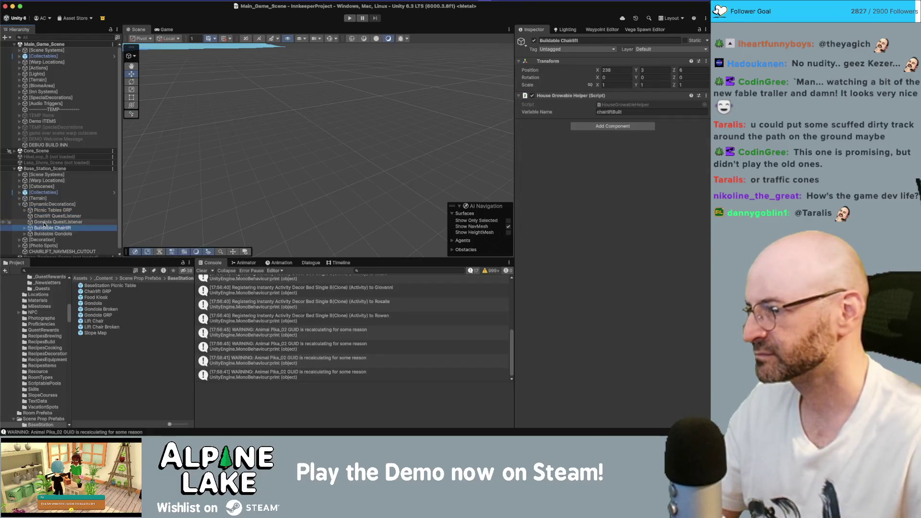
key(Right)
key(Down)
key(Right)
key(Down)
key(Up)
key(Left)
key(Down)
key(Right)
key(Down)
key(Up)
key(Left)
key(Down)
key(Right)
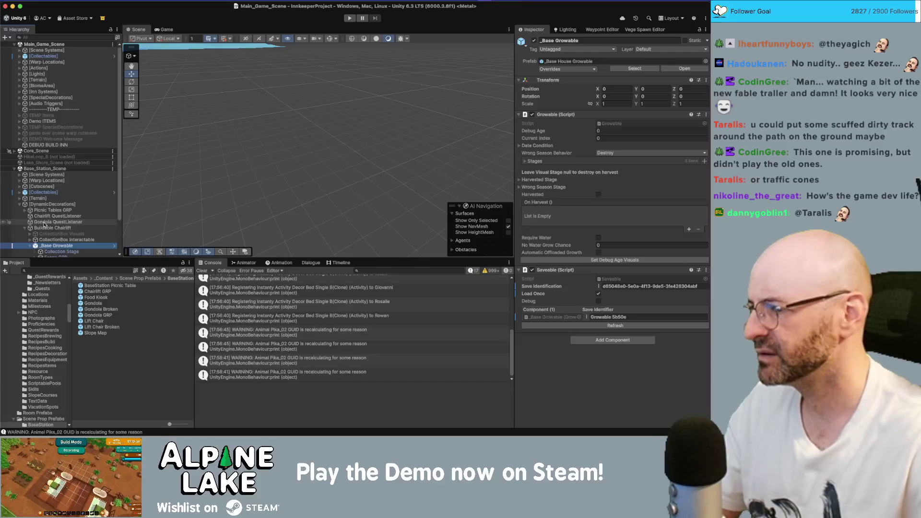
key(Down)
key(Down)
key(Down)
key(Right)
key(Down)
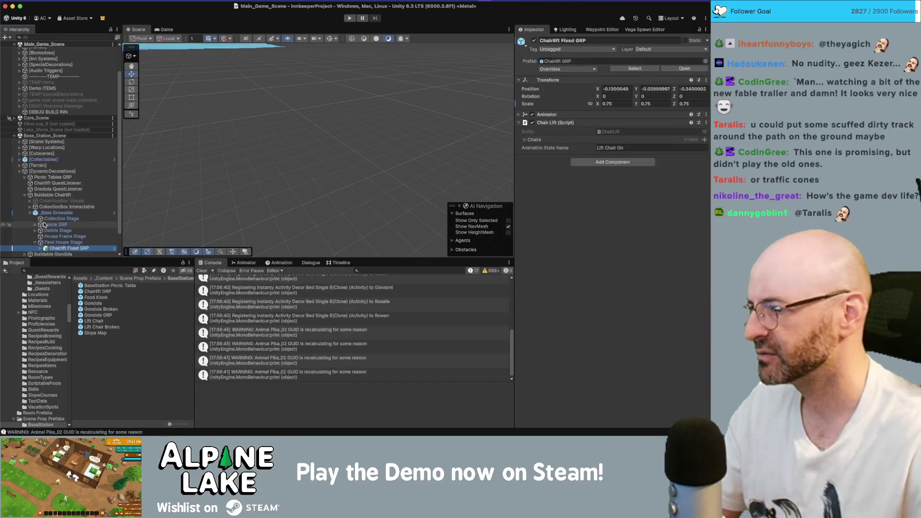
Frame Chairlift Fixed GRP in the Scene view and locate its Chairlift GRP prefab asset.
key(f)
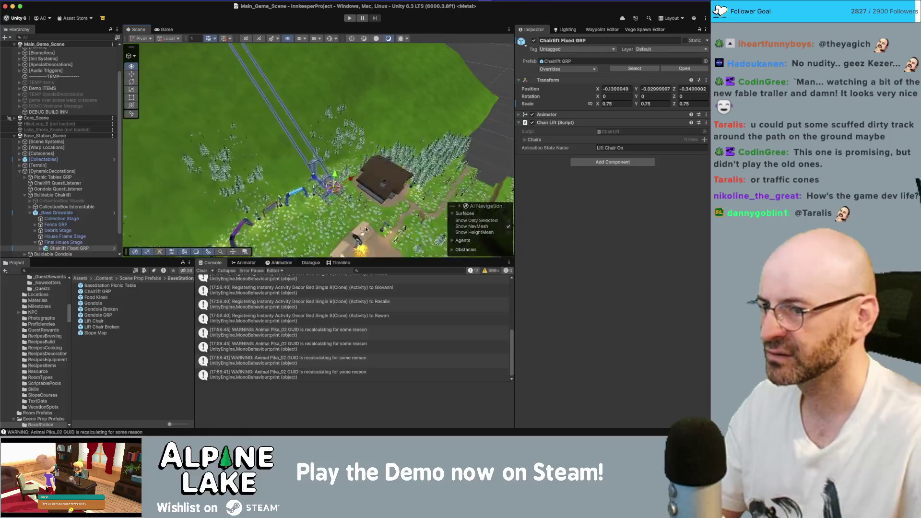
scroll(379, 217, up, 8)
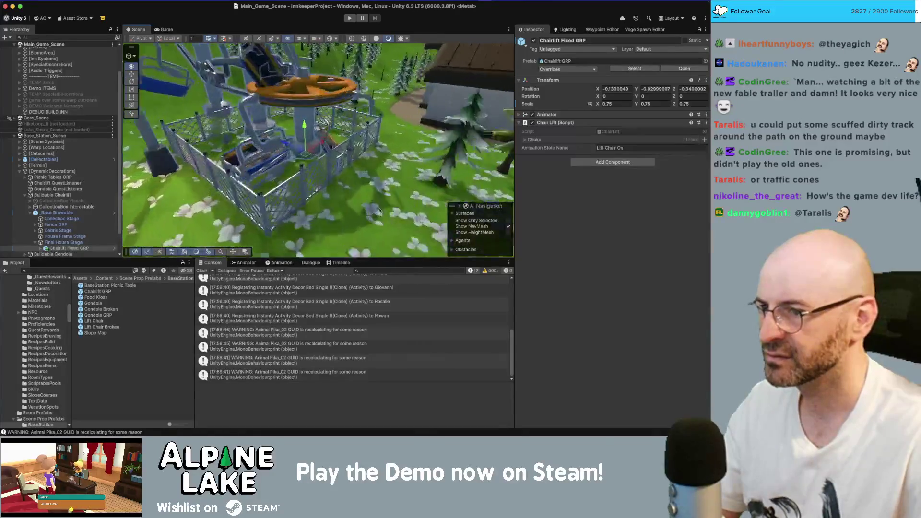
scroll(352, 212, up, 2)
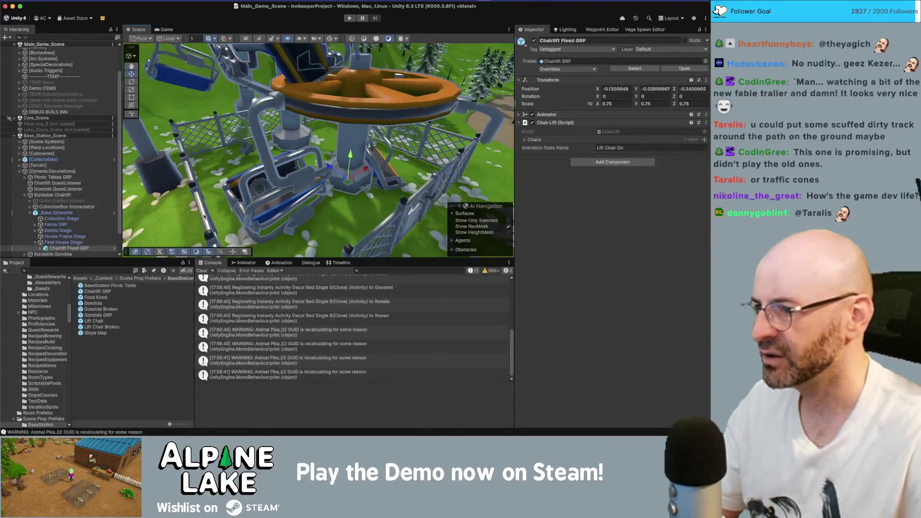
click(626, 69)
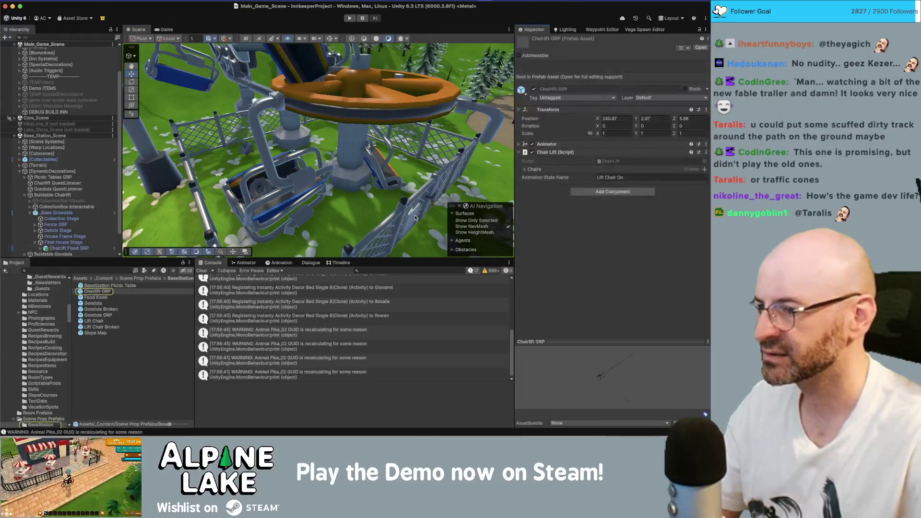
Inspect the Chairlift GRP prefab in Prefab Mode, then return to the scene.
mouse_move(307, 192)
mouse_down()
mouse_move(326, 194)
mouse_move(372, 144)
mouse_move(345, 172)
mouse_up()
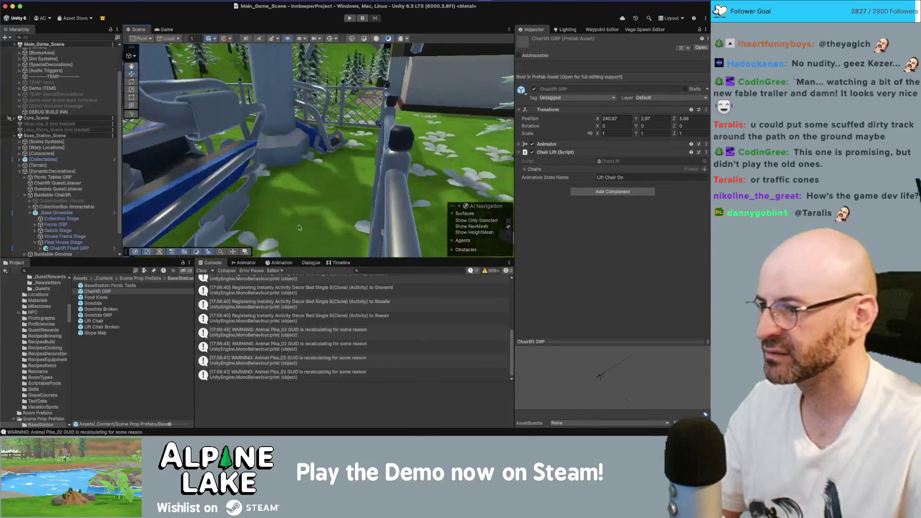
double_click(112, 292)
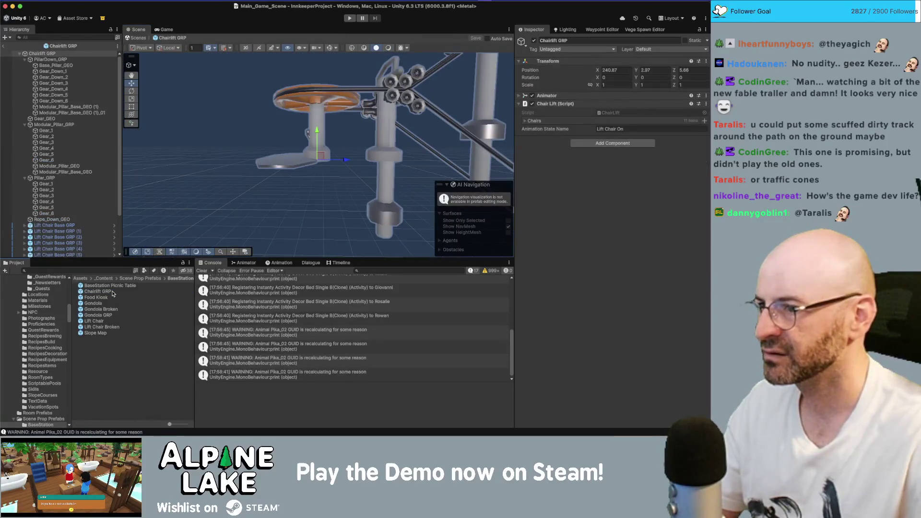
mouse_move(150, 108)
mouse_down()
mouse_move(173, 119)
mouse_move(188, 115)
mouse_move(148, 110)
mouse_up()
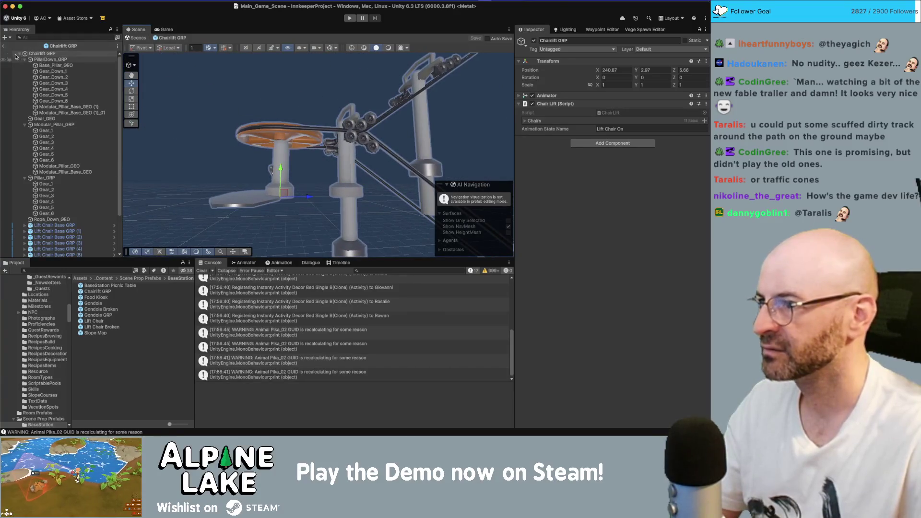
click(4, 46)
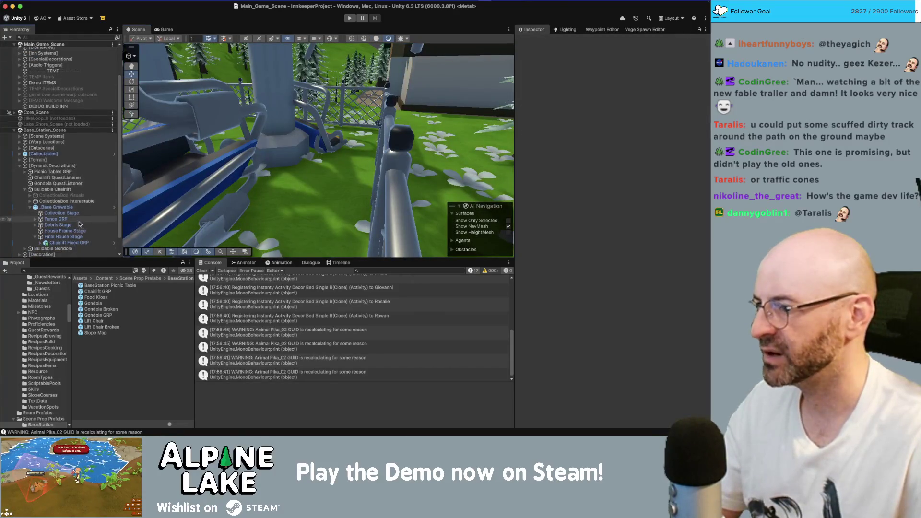
scroll(81, 223, down, 5)
scroll(81, 223, down, 4)
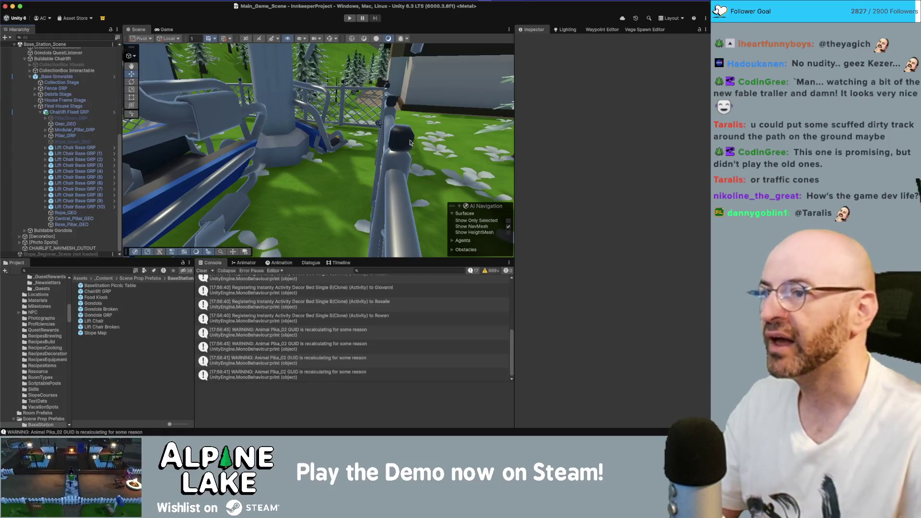
Move Modular_Pillar_Base_GEO (1)_01 out of PillarDown_GRP to sit directly below Gear_GEO.
double_click(99, 292)
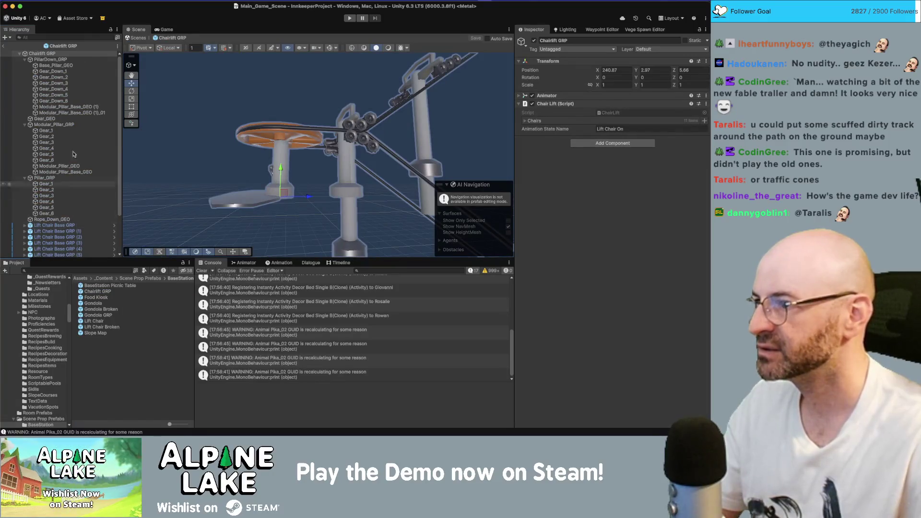
scroll(325, 203, up, 3)
click(264, 161)
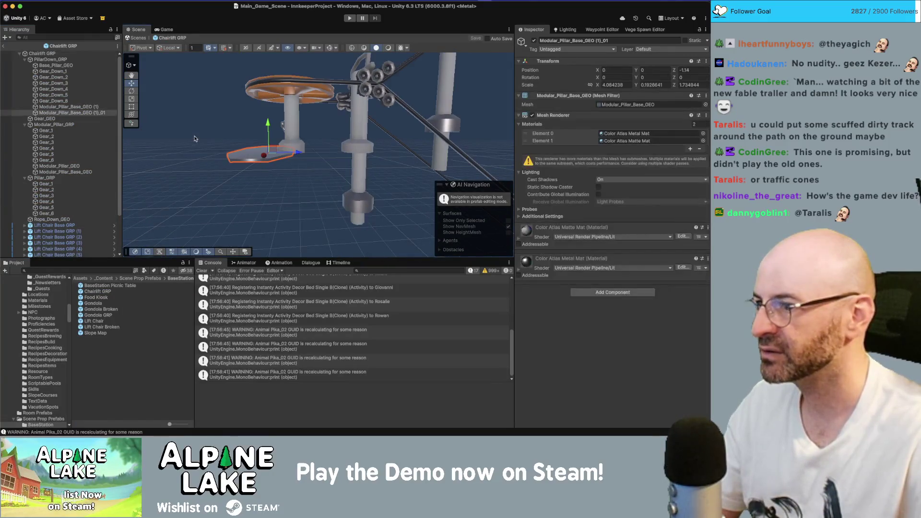
drag(62, 118, 55, 122)
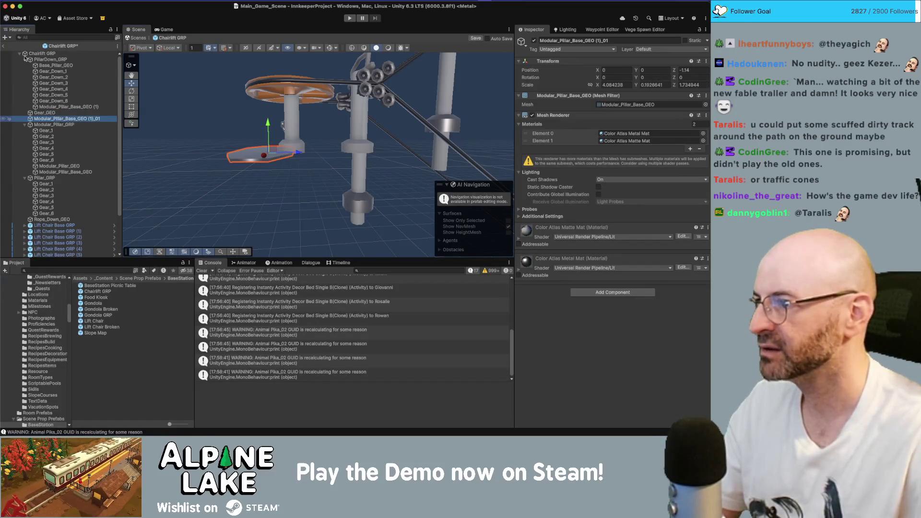
click(3, 48)
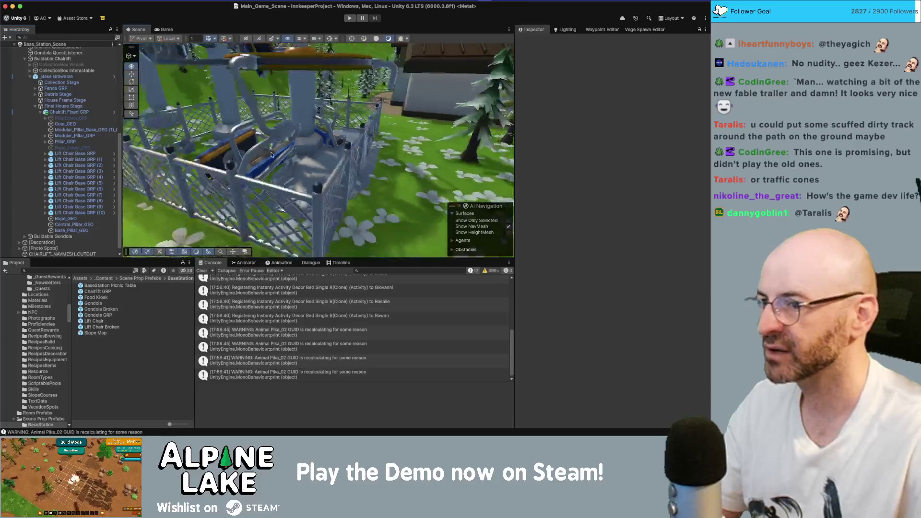
Unload Base_Station_Scene, keeping only Main_Game_Scene and Core_Scene loaded.
drag(220, 169, 192, 168)
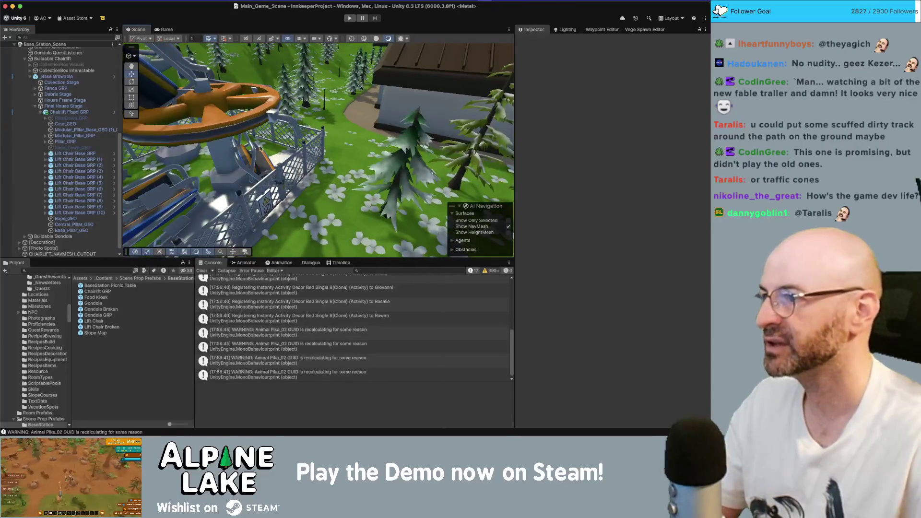
scroll(48, 144, up, 10)
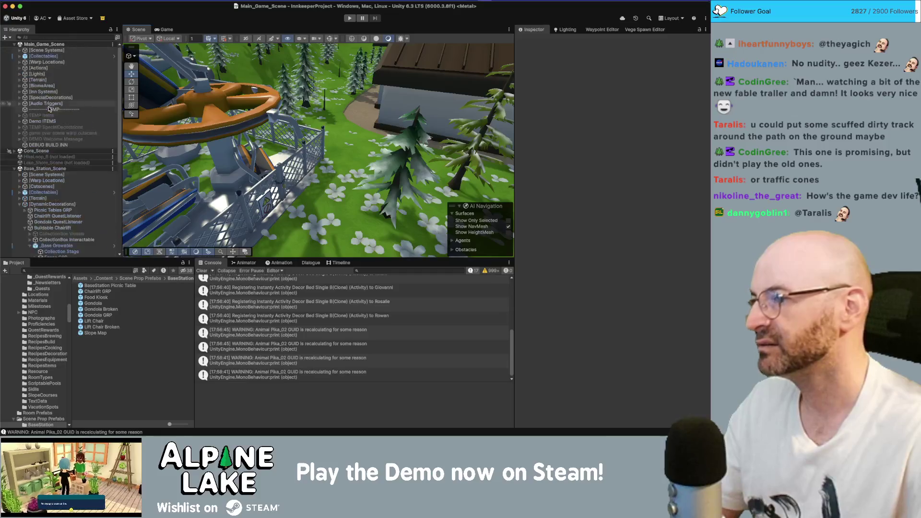
right_click(50, 171)
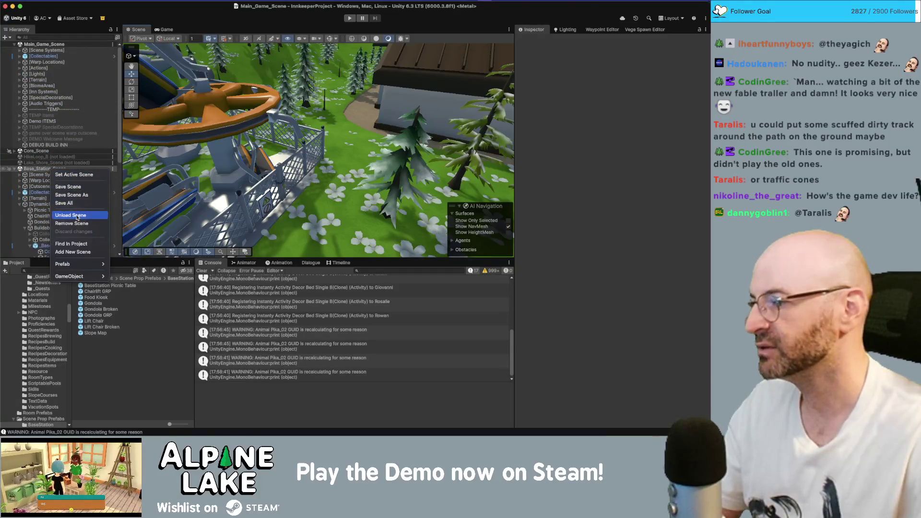
click(76, 212)
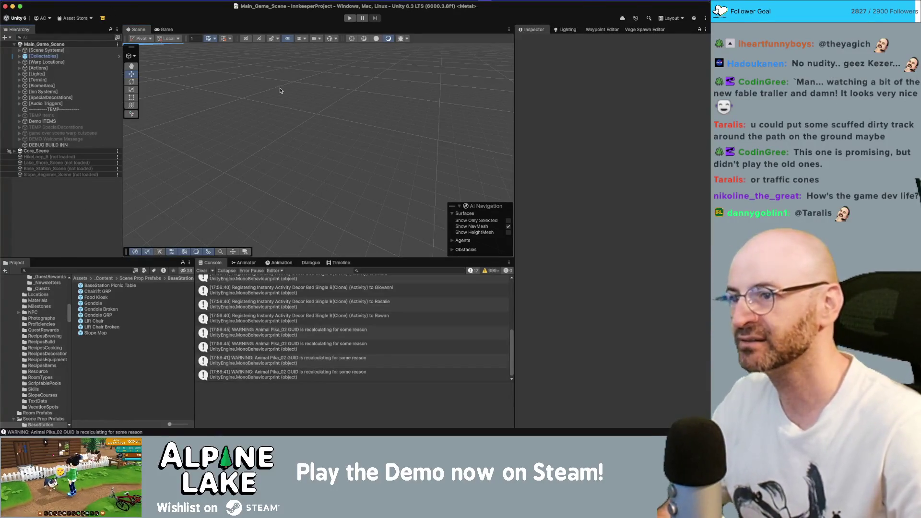
alt+drag(312, 104, 218, 131)
Review the GUID recalculation warning's source at Saveable.cs line 90 in Rider, then return to Unity.
double_click(302, 349)
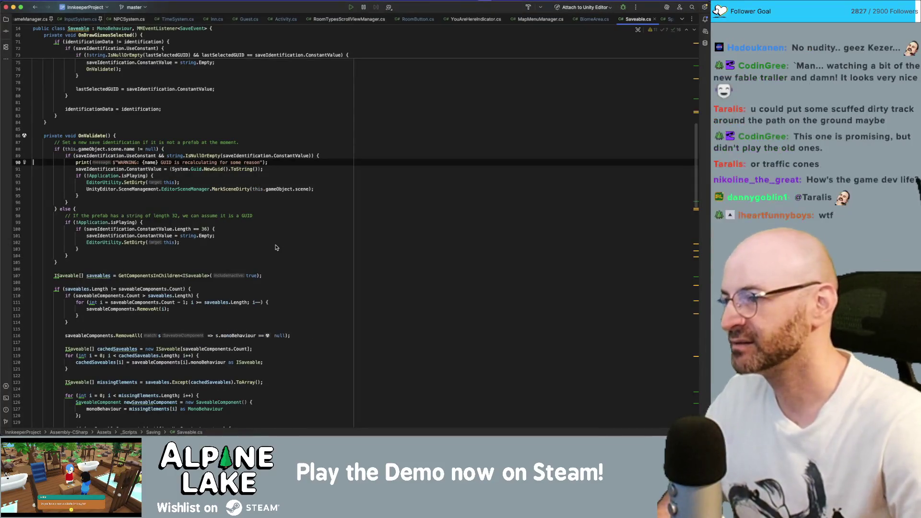
key(super+Tab)
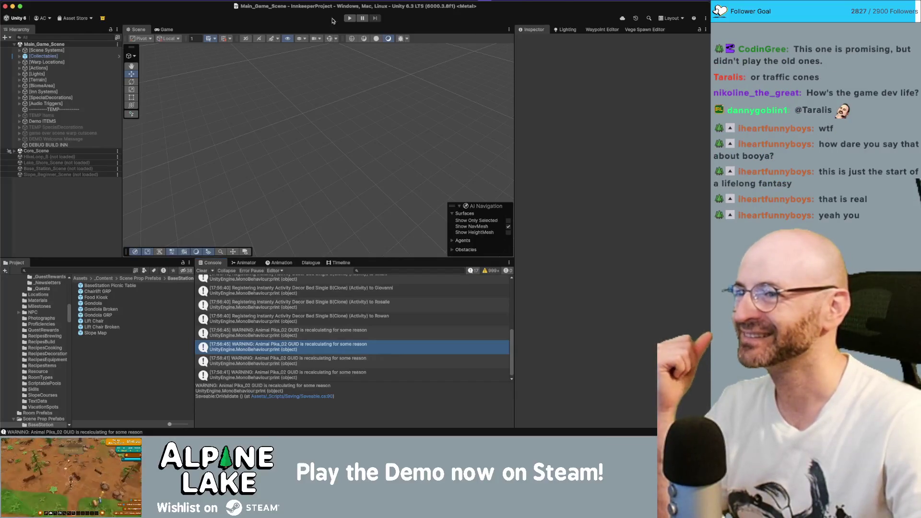
Start the game in Play mode.
click(348, 18)
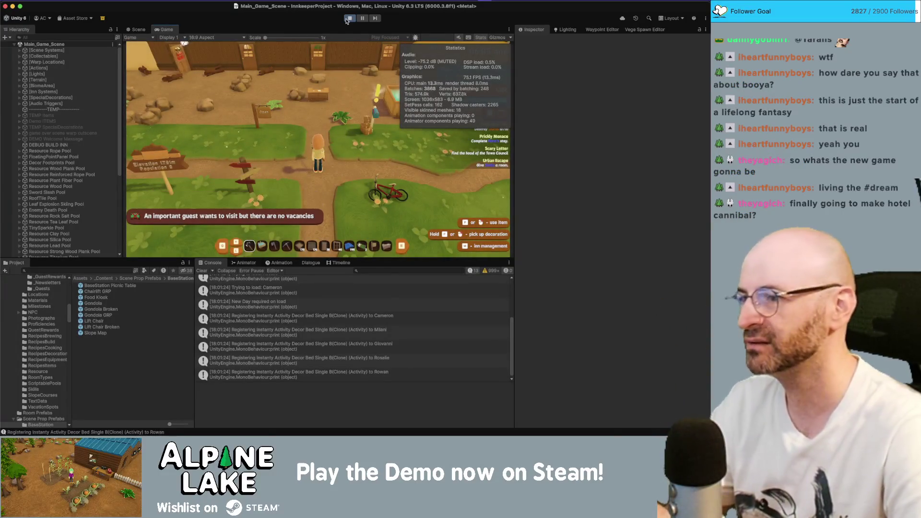
Walk the character around the inn toward the hot tubs and chat with the villager.
key(d)
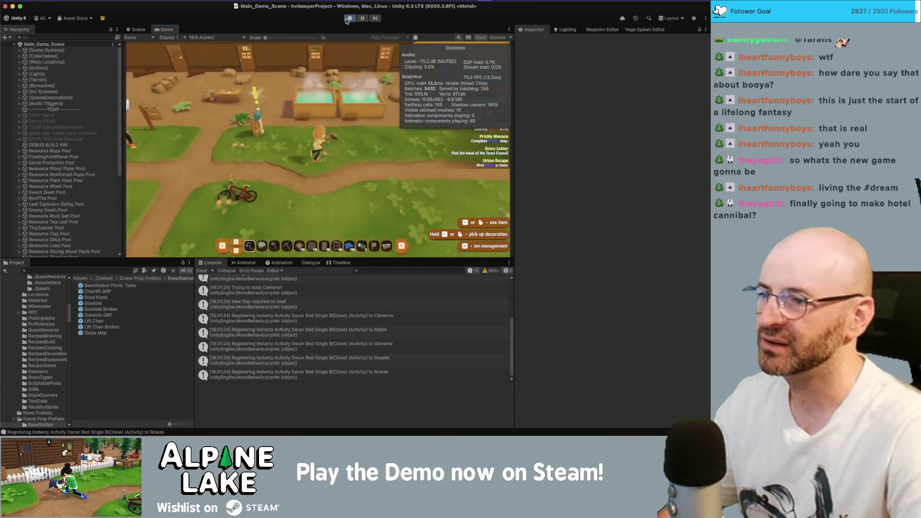
key(a)
key(a)
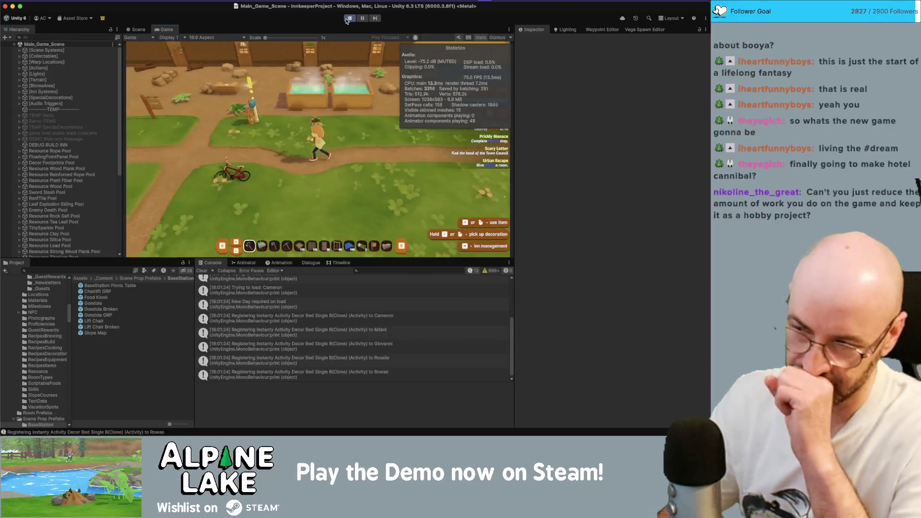
key(a)
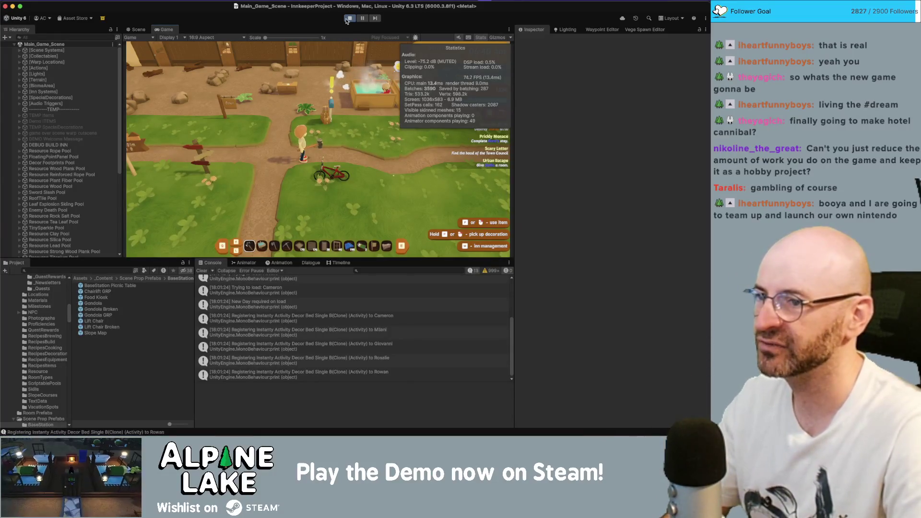
key(w)
key(d)
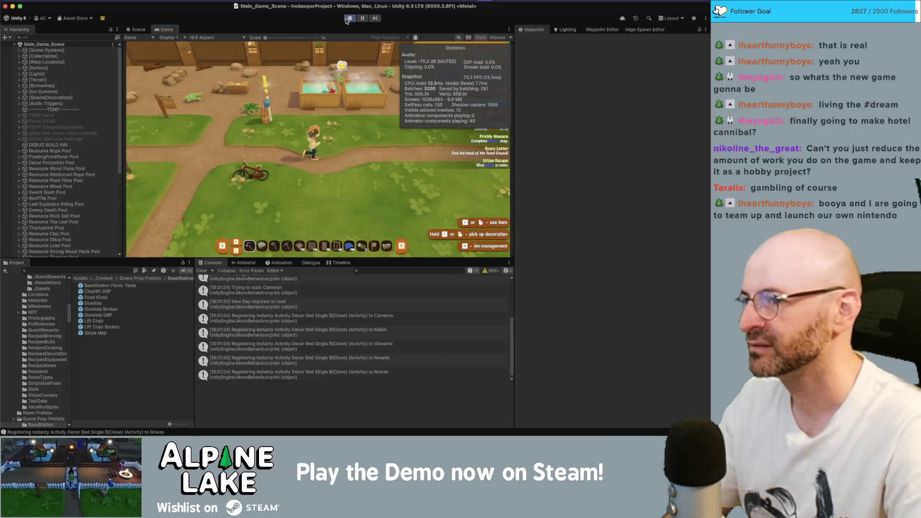
key(d)
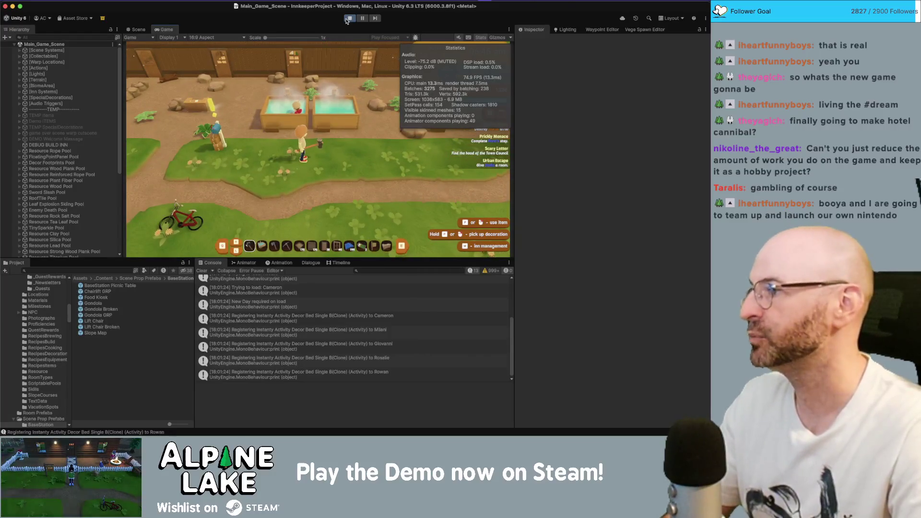
key(a)
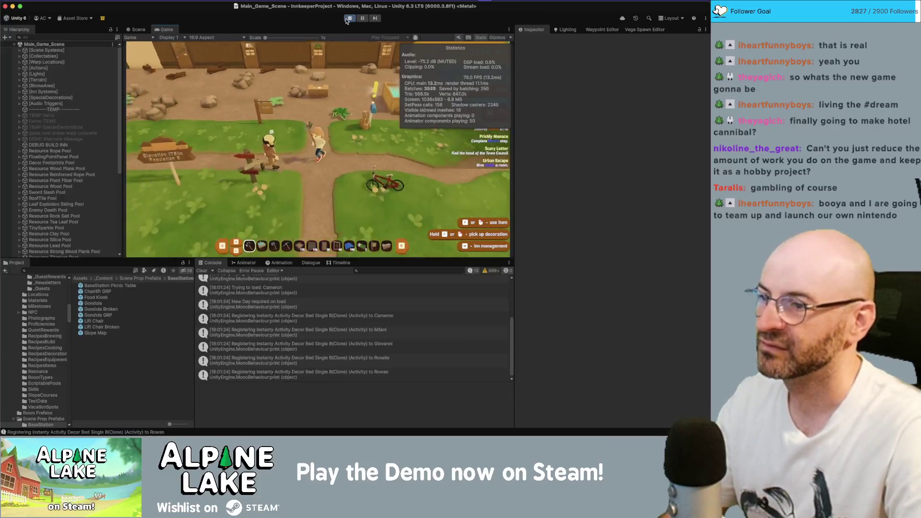
key(e)
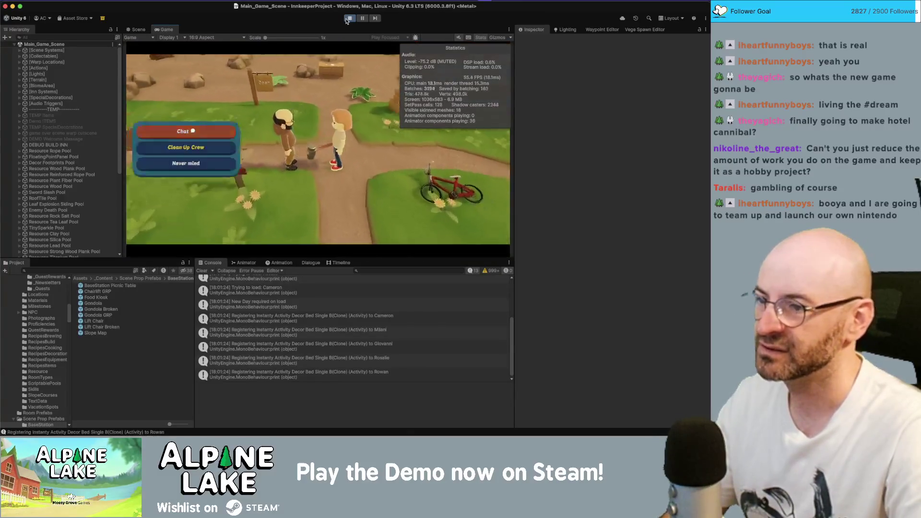
key(e)
key(e)
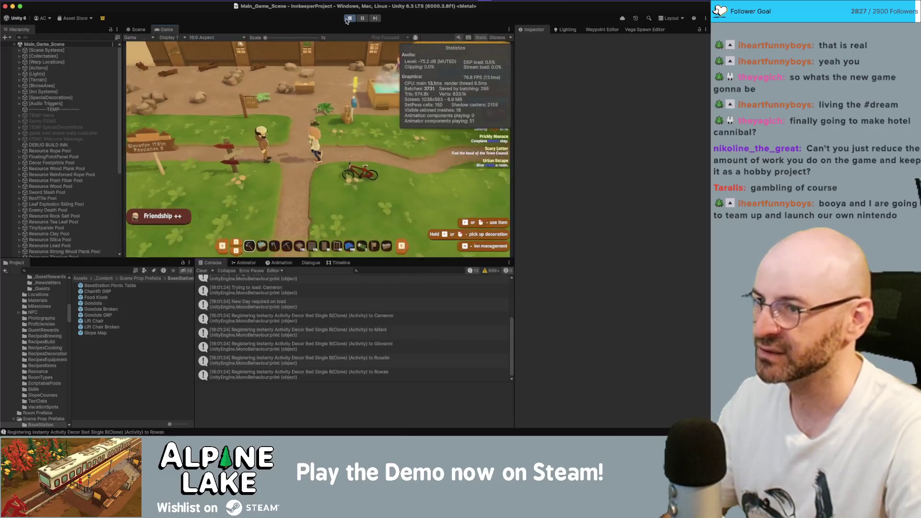
Walk the player away from the inn desk, out of the inn and through town.
key(w)
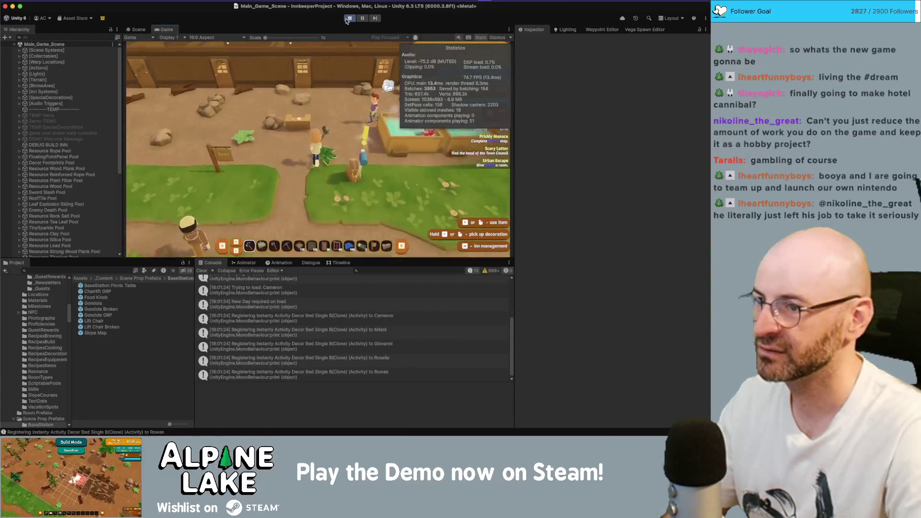
key(s)
key(a)
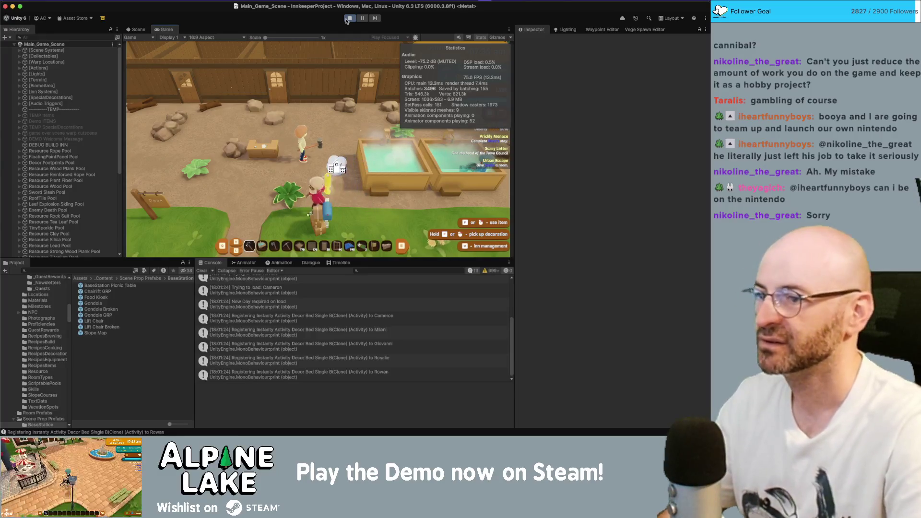
key(s)
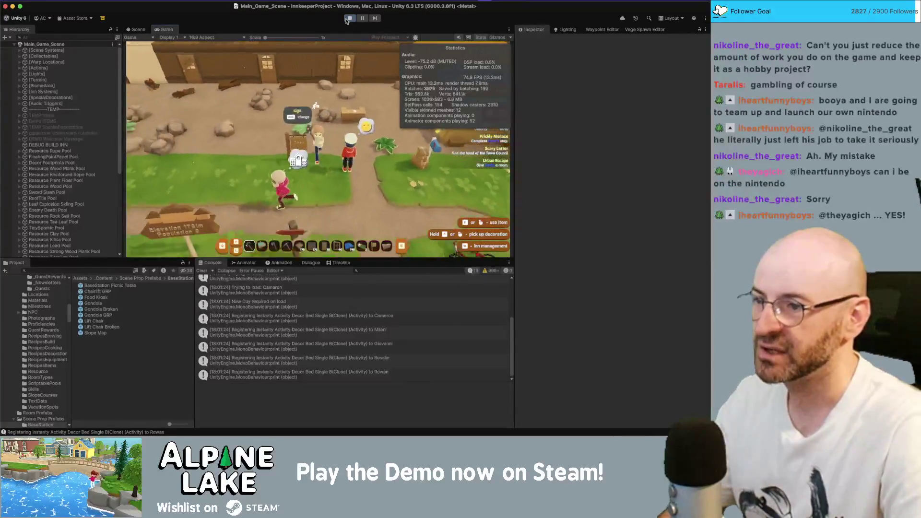
key(d)
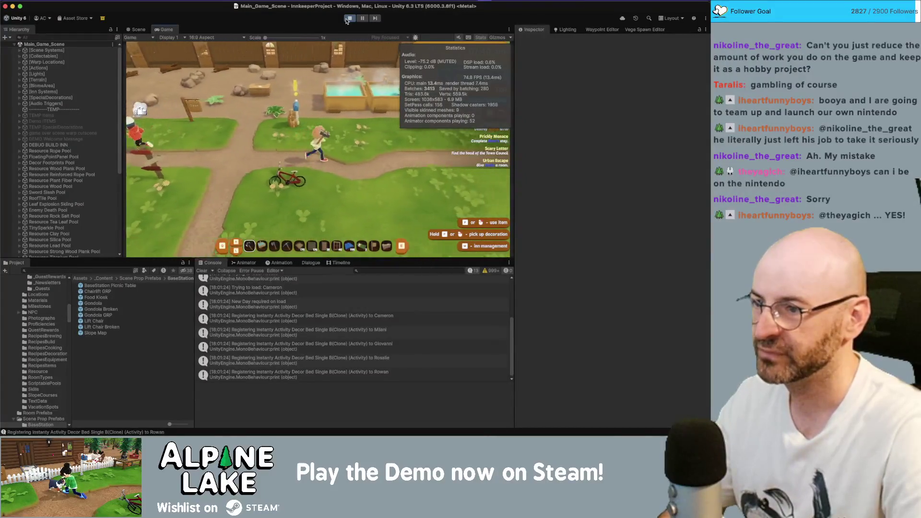
key(s)
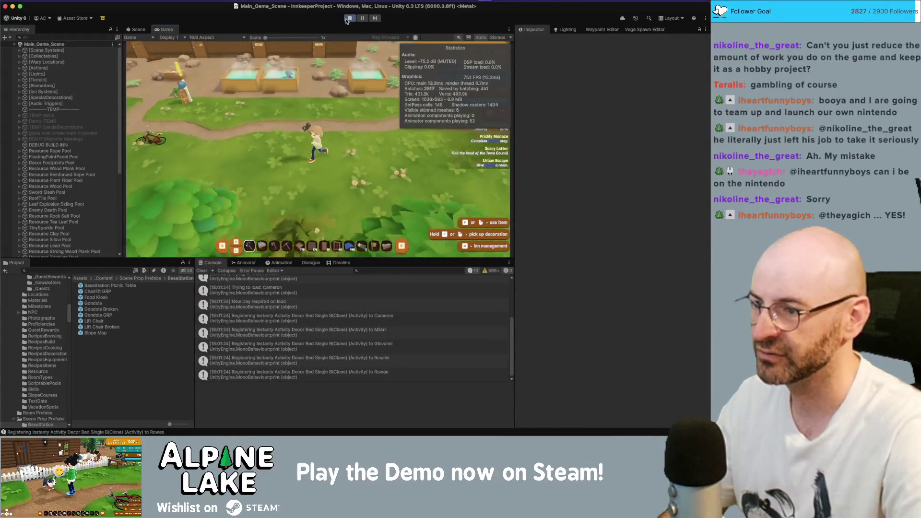
key(s)
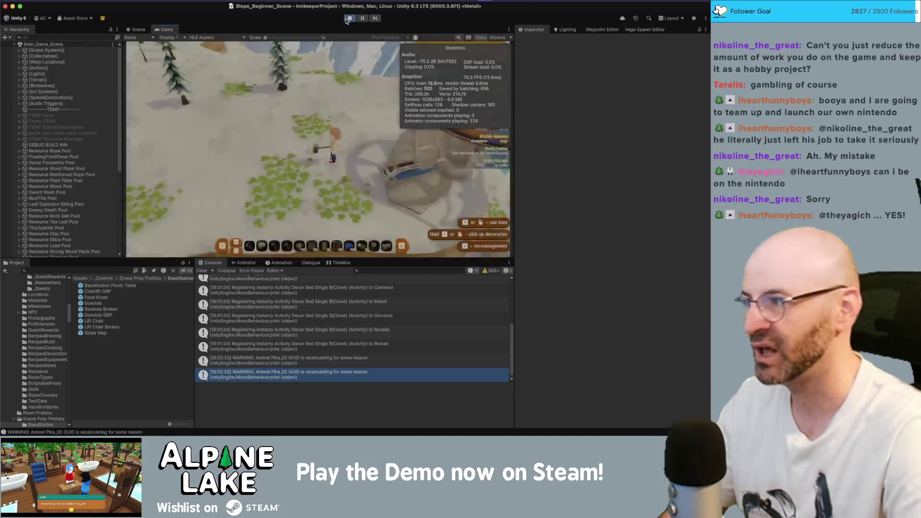
Walk to the chair lift and ride it up to the Beginner Slope.
key(w)
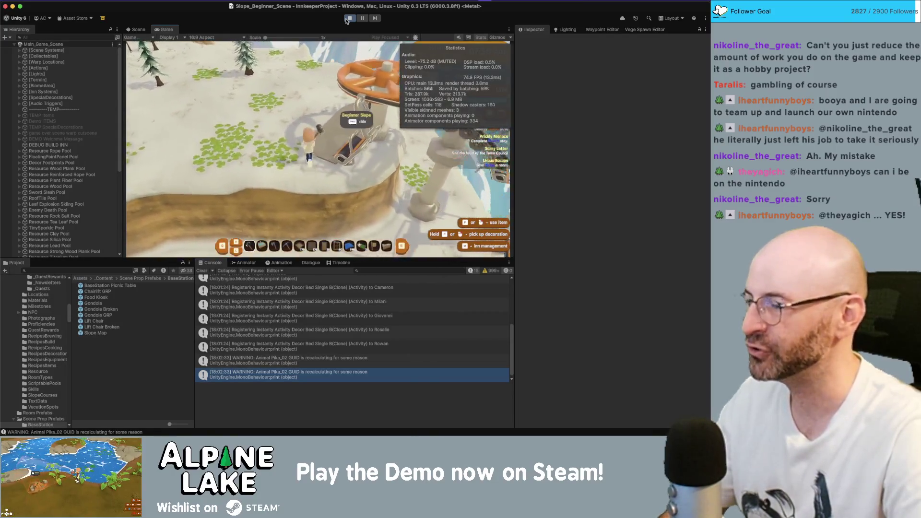
key(e)
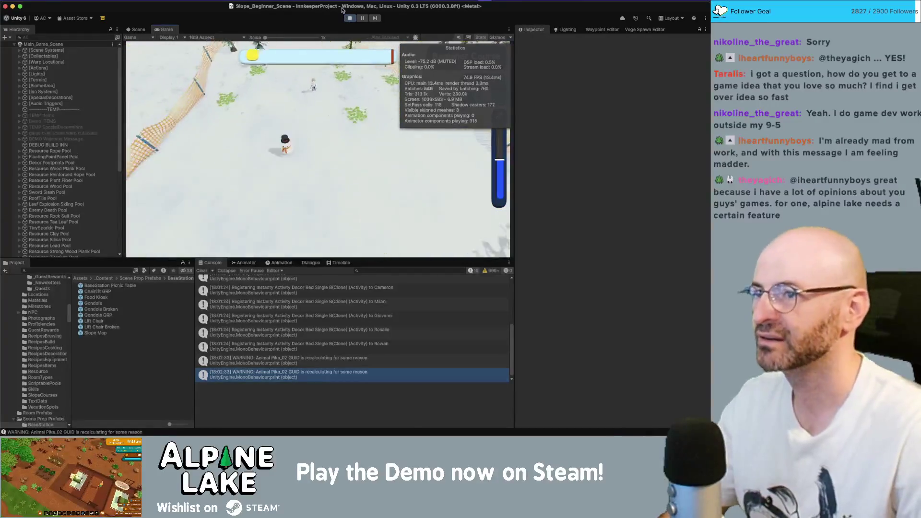
Pause the game and switch to the Scene view of the beginner slope terrain.
key(super+1)
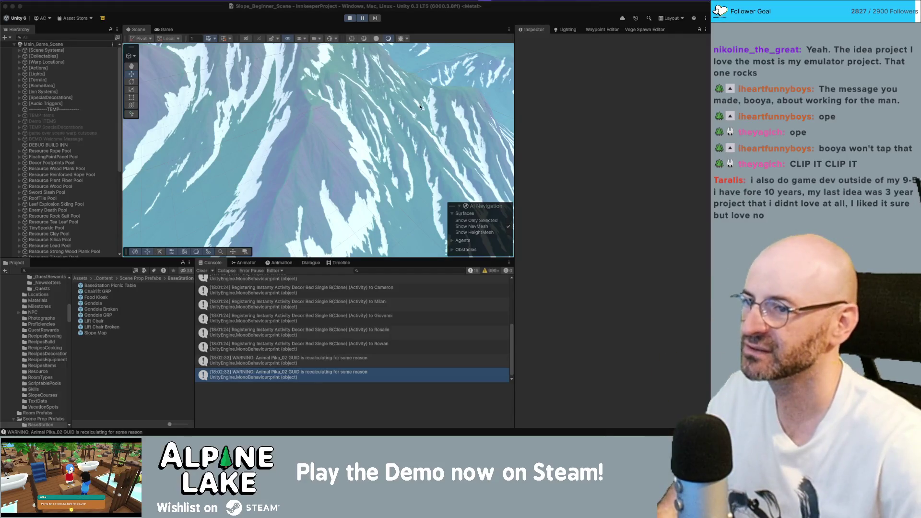
Fly the Scene camera over the slope to look down on the tree-dotted run beside the water.
mouse_move(480, 78)
mouse_down()
mouse_move(542, 71)
mouse_move(136, 111)
mouse_move(499, 77)
mouse_move(650, 91)
mouse_move(662, 83)
mouse_up()
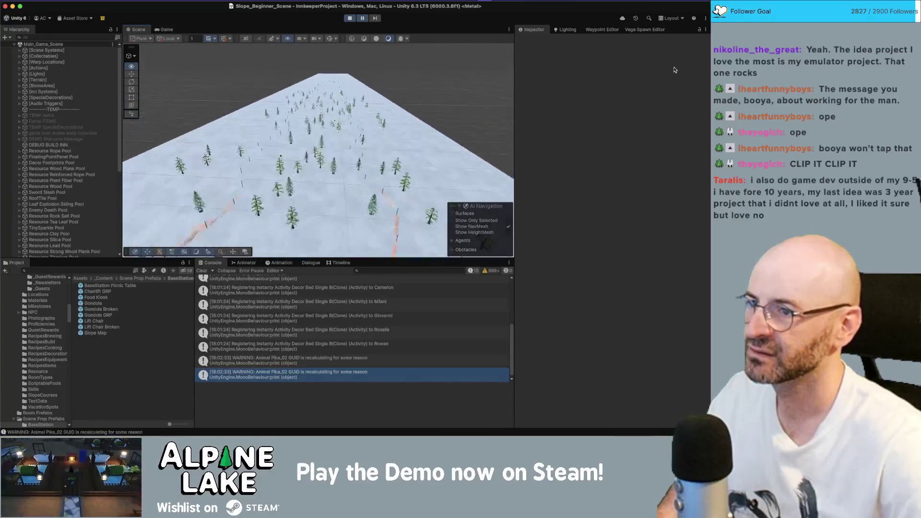
mouse_move(602, 73)
mouse_down()
mouse_move(288, 81)
mouse_move(423, 106)
mouse_up()
mouse_move(603, 101)
mouse_down()
mouse_move(696, 96)
mouse_move(684, 75)
mouse_move(689, 130)
mouse_up()
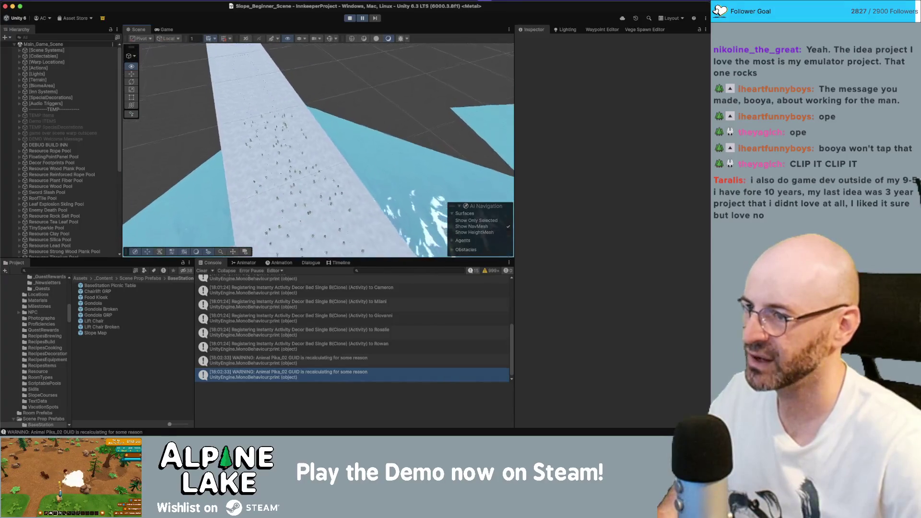
Toggle play mode and select the skier's Outerwear_016 shirt mesh in the Scene view.
click(351, 18)
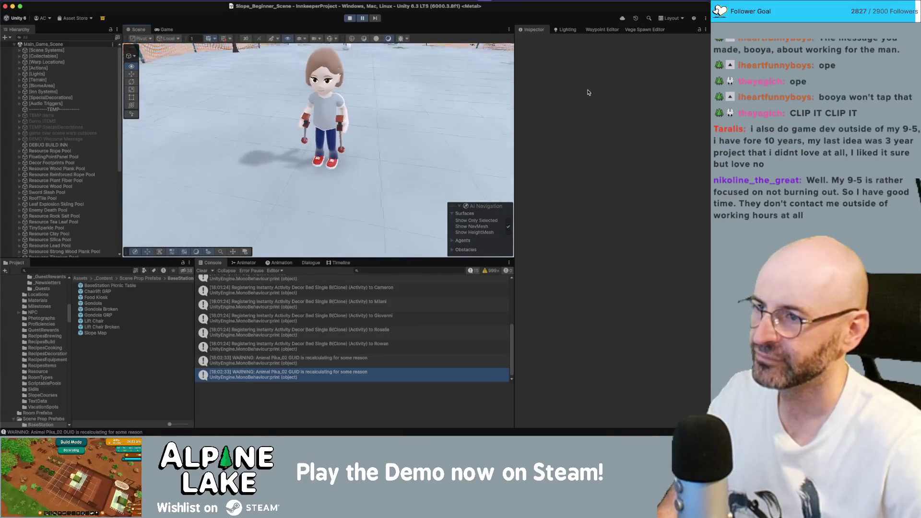
click(328, 117)
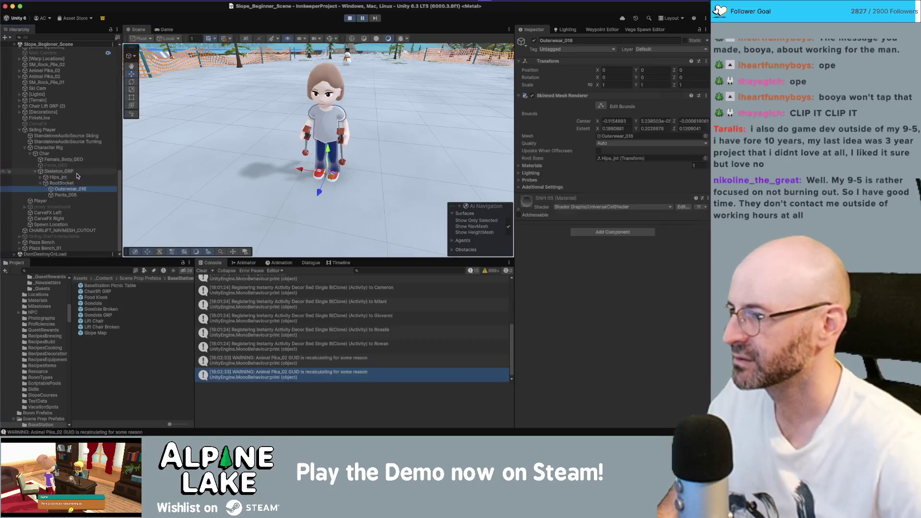
Select the shirt's RootSocket and expand the skeleton from Hips_jnt down the left leg to the foot.
click(74, 183)
key(Left)
key(Up)
key(Right)
key(Down)
key(Down)
key(Right)
key(Down)
key(Right)
key(Down)
Expand Foot_Left_jnt and LeftShoeSocket to inspect Prop Shoe_04 and the socket's NavMesh Modifier.
key(Right)
key(Down)
key(Down)
key(Right)
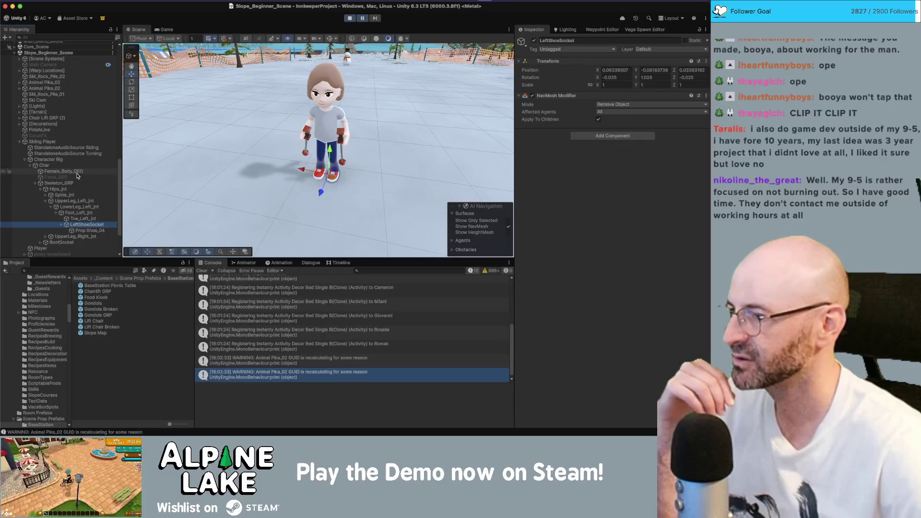
key(Up)
key(Down)
key(Down)
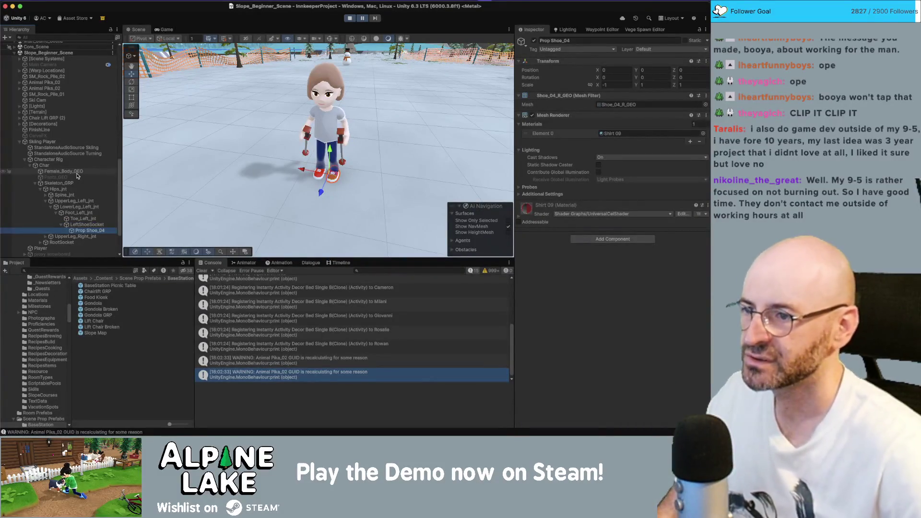
key(Up)
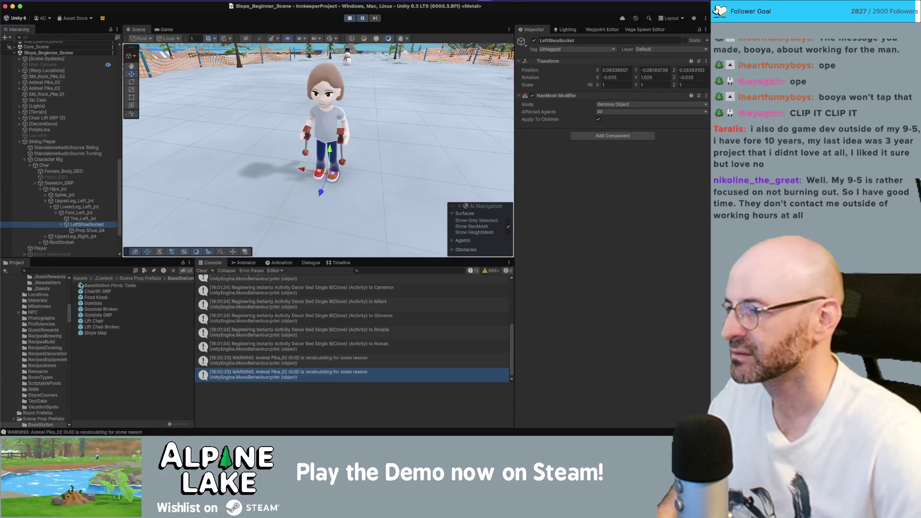
Start a Project panel search, entering and clearing a first character.
click(82, 271)
text(c)
key(BackSpace)
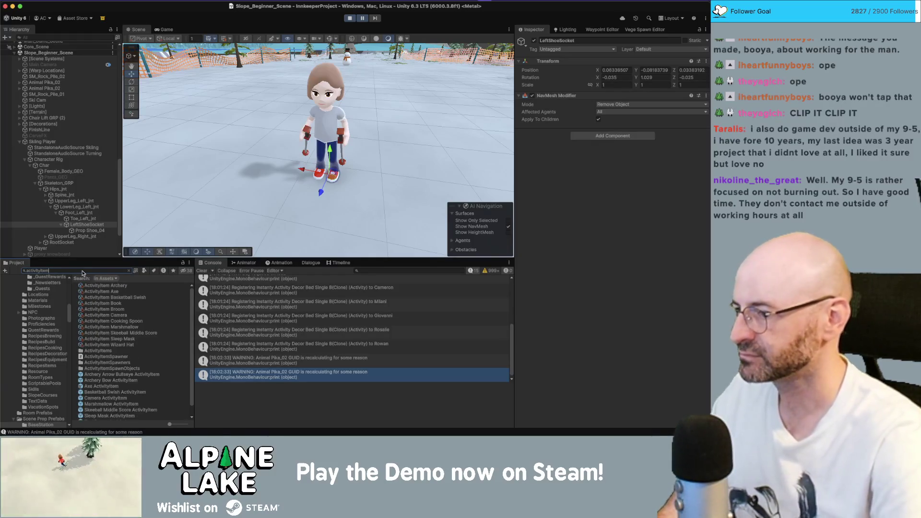
Try Project search queries such as 'item', 'activitsp' and 'itemsp' to find ActivityItem assets.
text(ner)
key(super+a)
text(item)
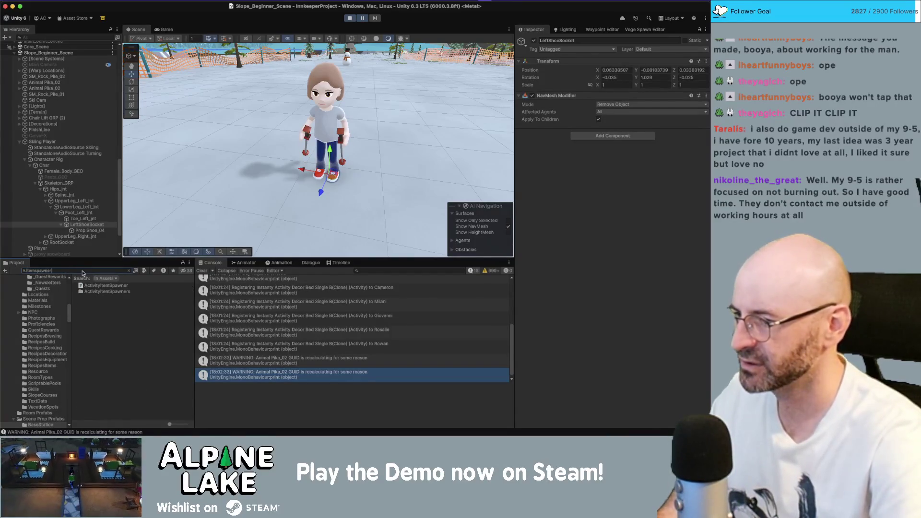
key(super+a)
text(activit)
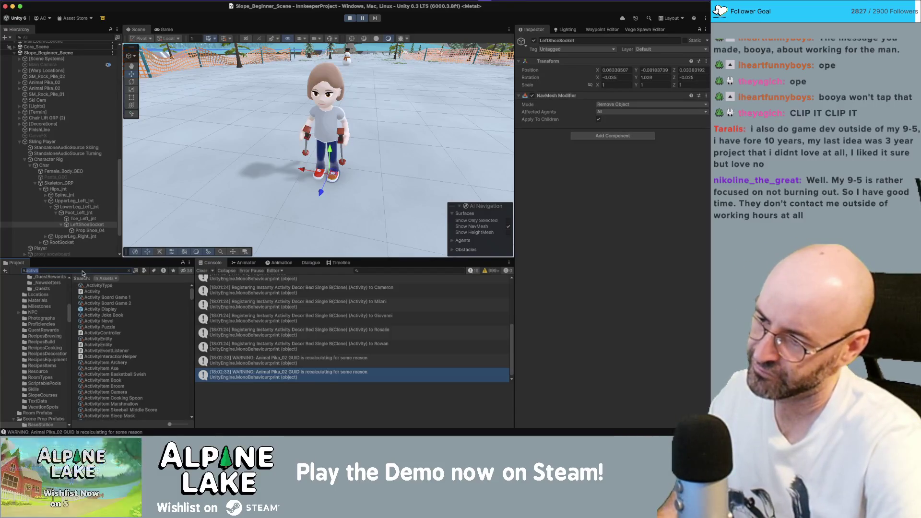
text(spawner)
key(super+a)
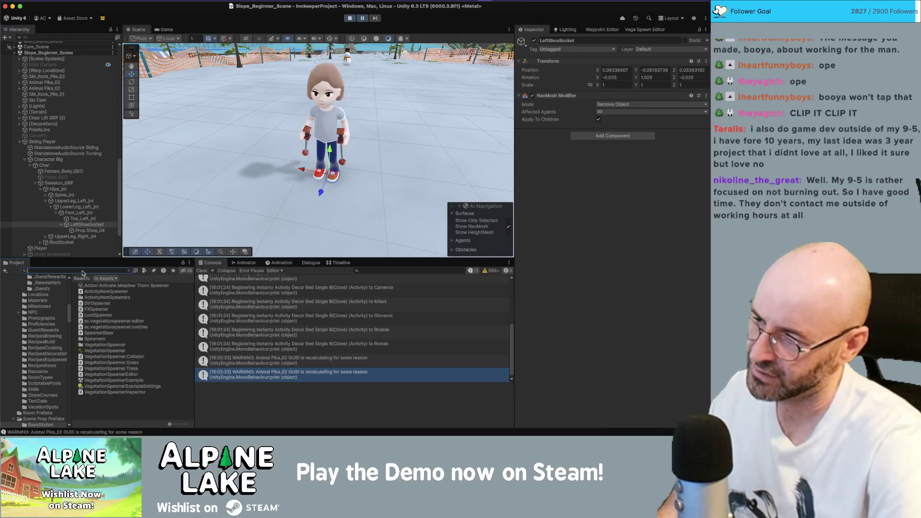
text(itemsp)
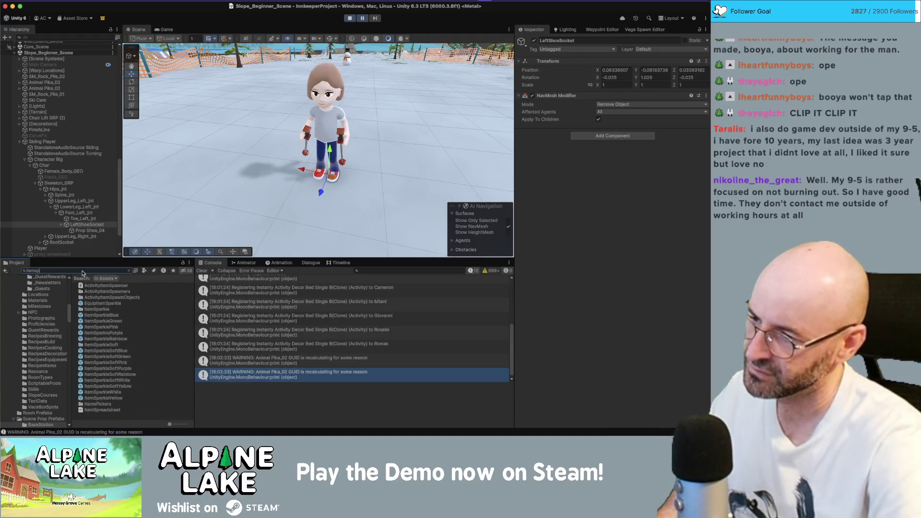
Inspect the ActivityItem Skeeball Middle Score asset, then the Skiing Player's Ski Controller.
key(super+a)
text(activ)
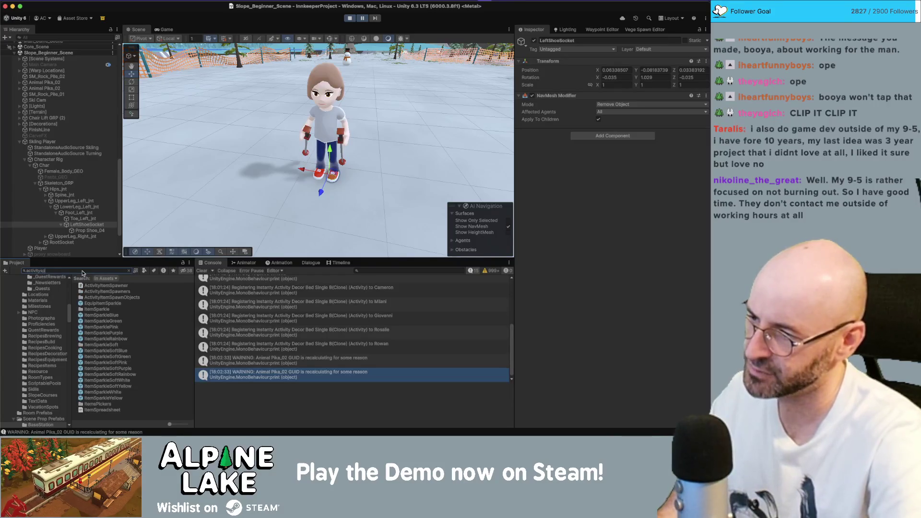
text(awn)
text(item)
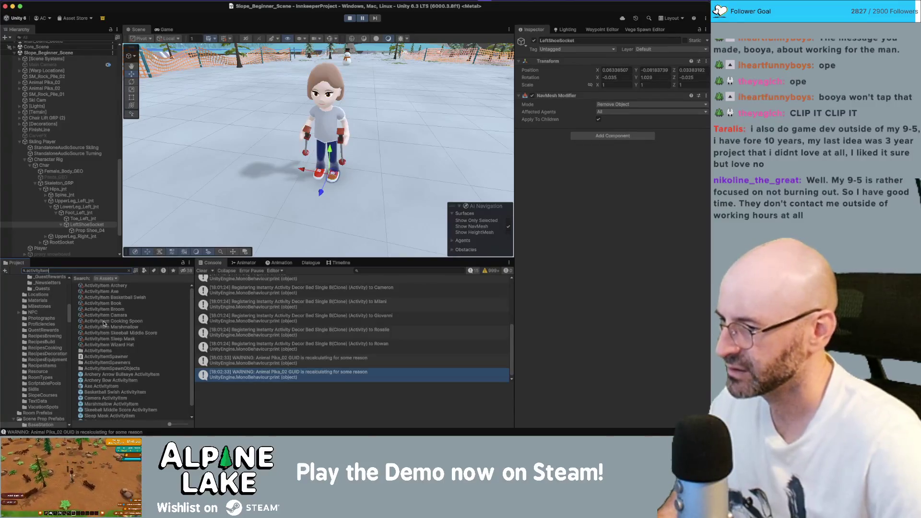
click(105, 332)
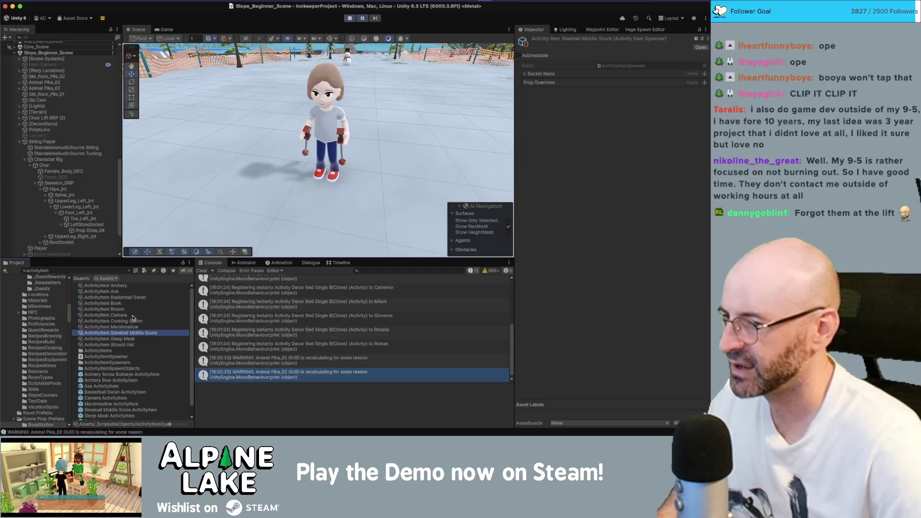
click(40, 142)
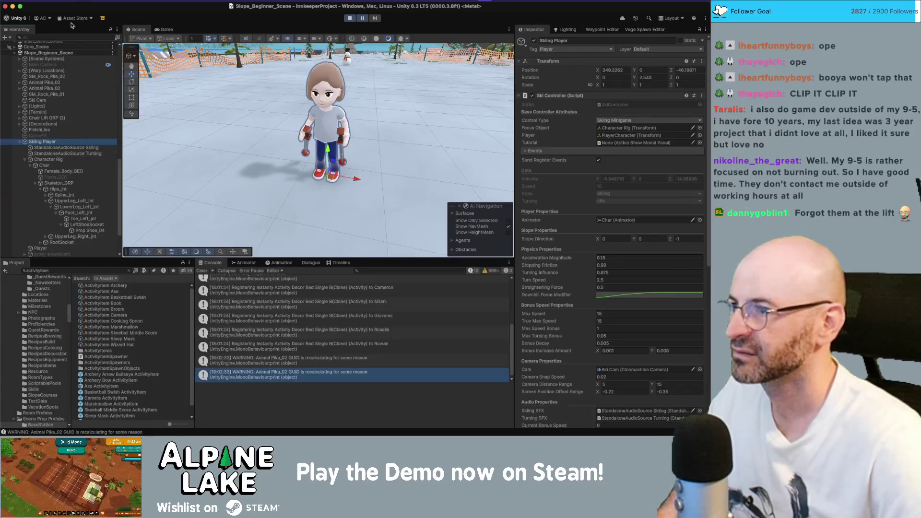
Filter the Hierarchy by 'its_', then clear the filter to list the whole scene.
click(69, 36)
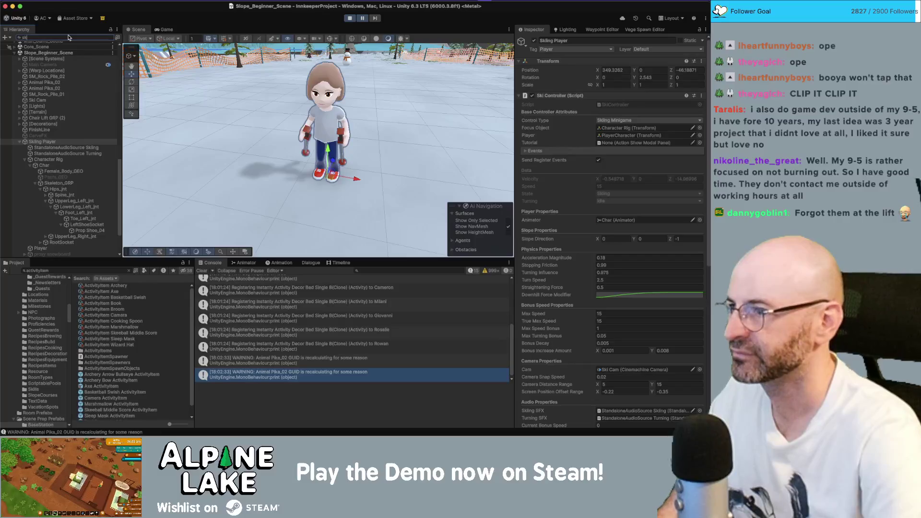
text(i left)
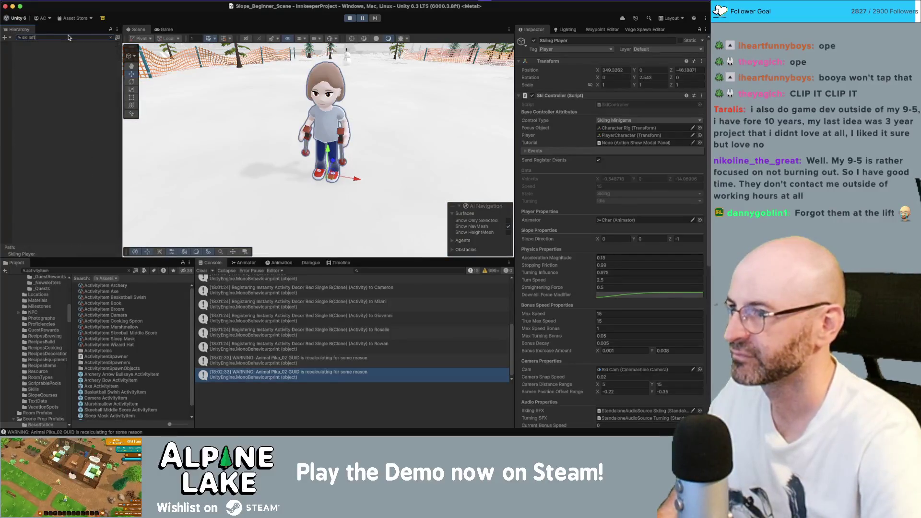
text(ski)
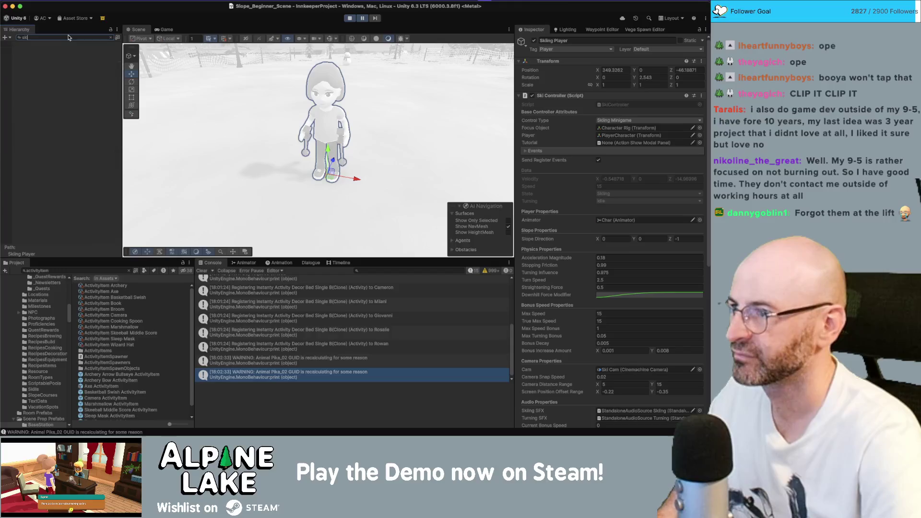
text(_)
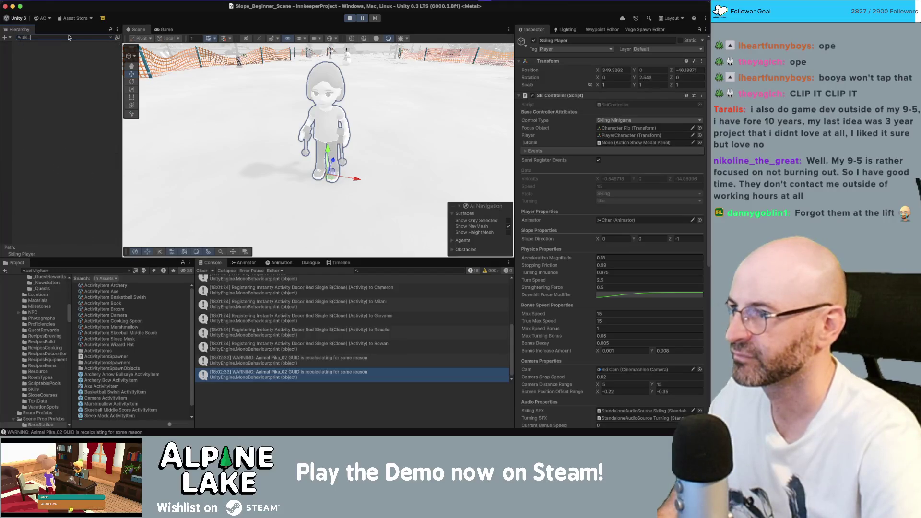
key(Escape)
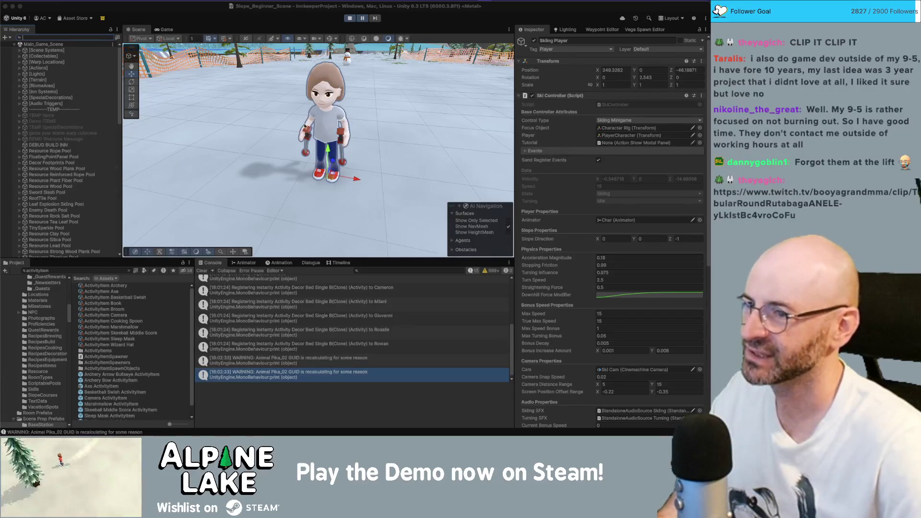
Collapse Skiing Player and select Skiing Start Interactable to view its ActionStartPlayerController.Execute event.
scroll(288, 140, up, 6)
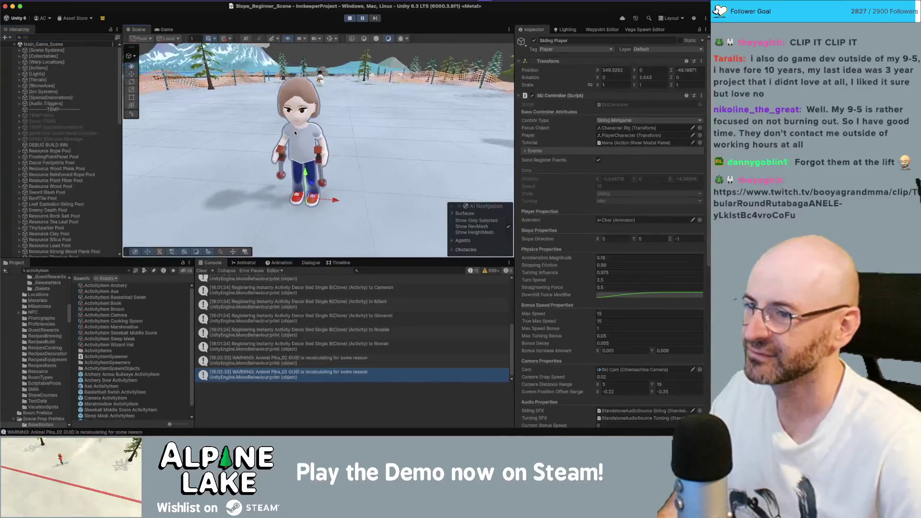
scroll(293, 138, down, 4)
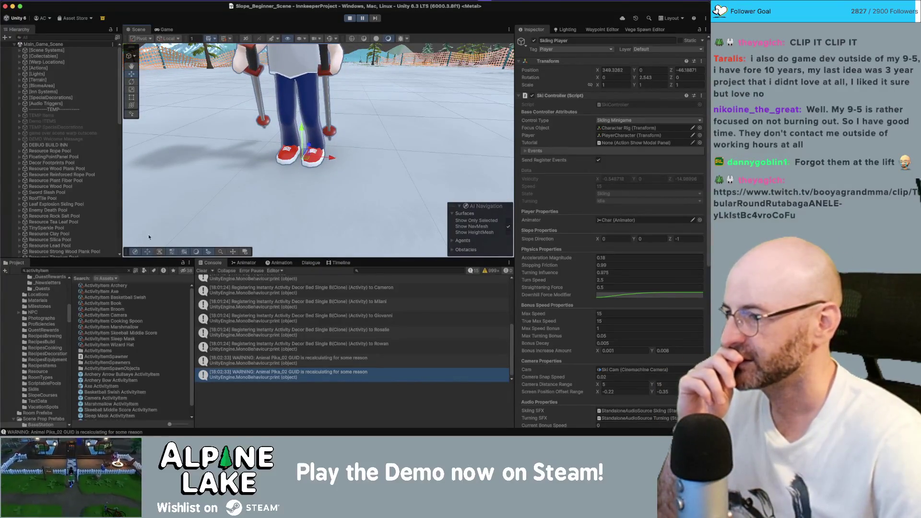
scroll(104, 207, down, 10)
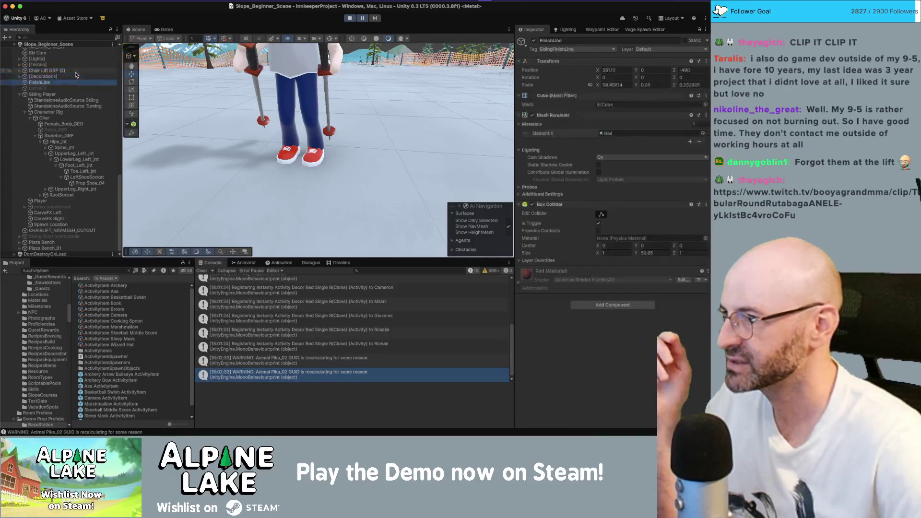
key(Left)
key(Down)
key(Down)
key(Down)
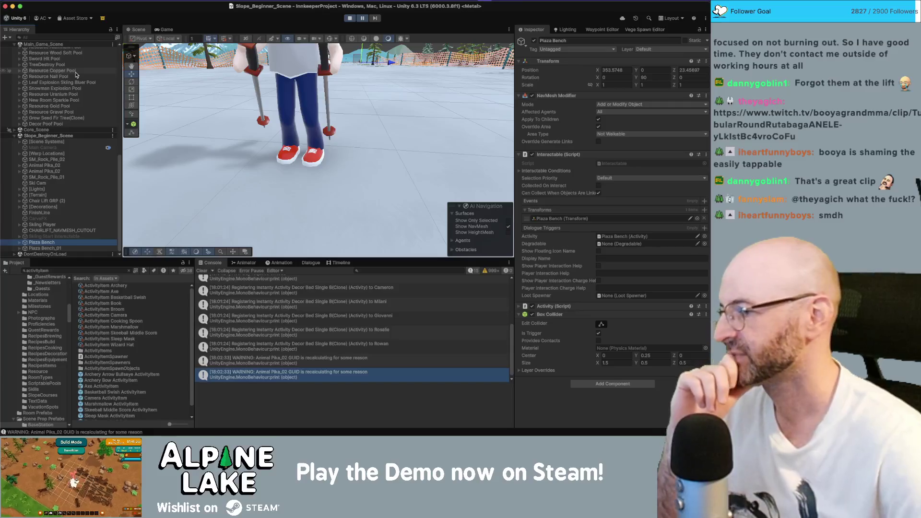
key(Up)
key(Right)
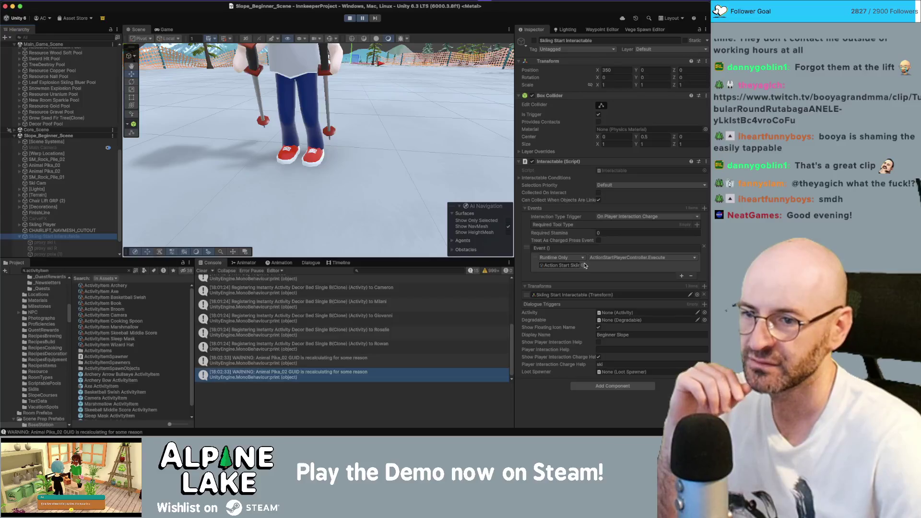
Find the Action Start Skiing asset with 'action start skii' and open ActionStartPlayerController.cs in Rider.
click(96, 271)
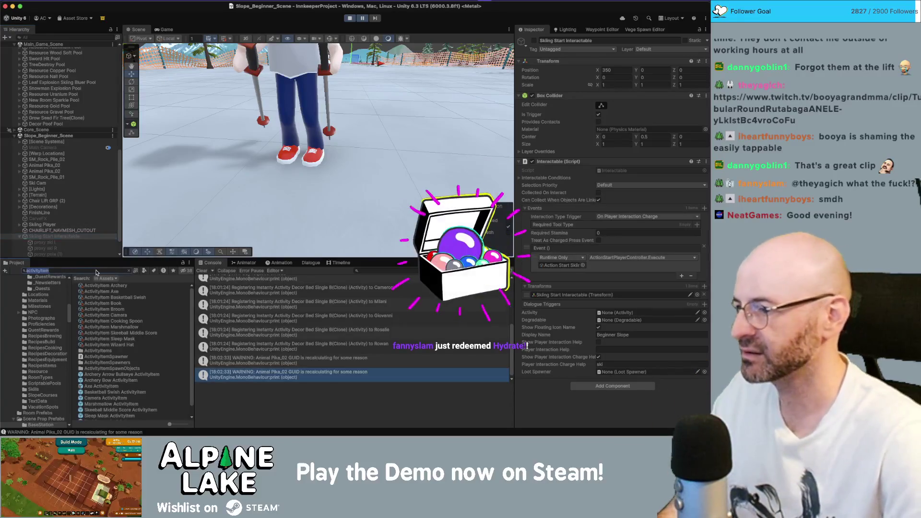
text(action start skii)
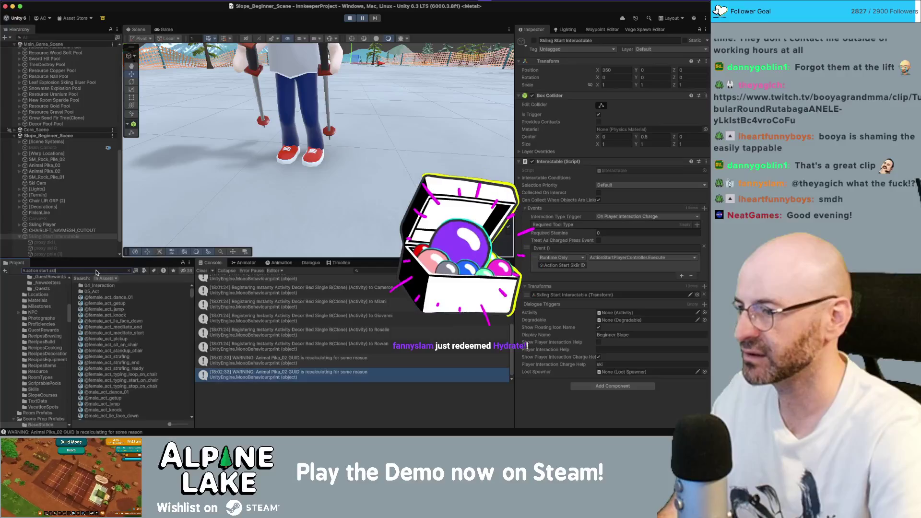
click(103, 285)
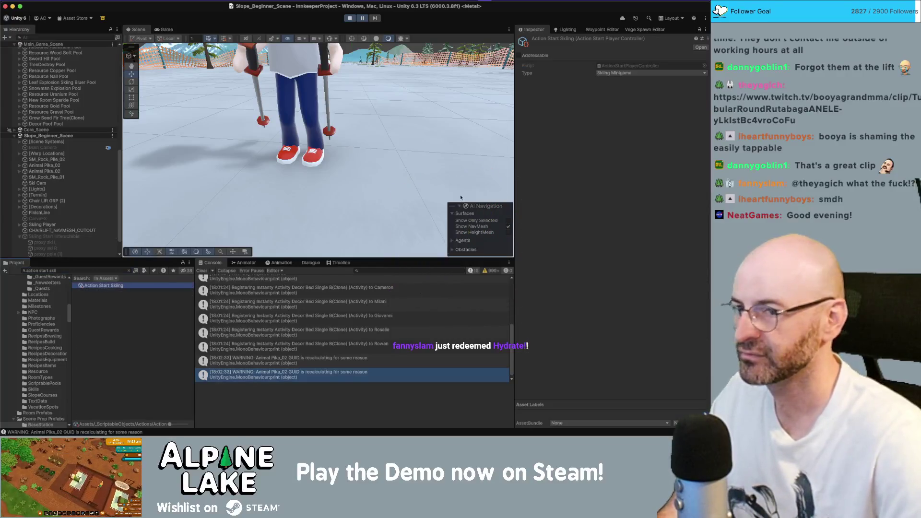
double_click(622, 67)
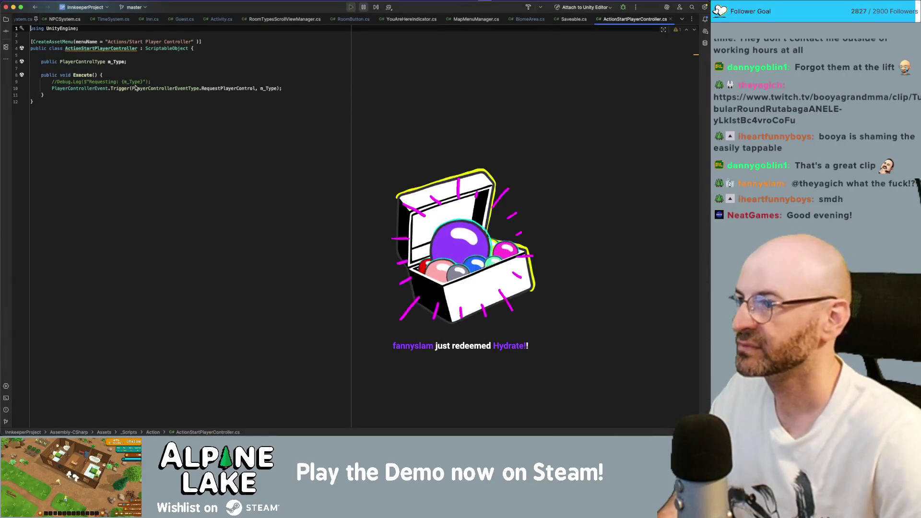
Select the RequestPlayerControl event name, then search the solution for the ski controller.
double_click(239, 88)
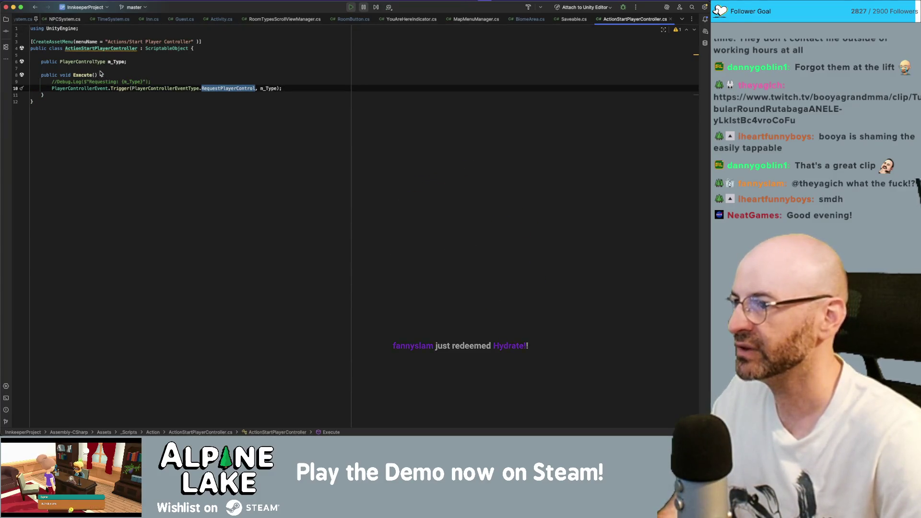
click(133, 69)
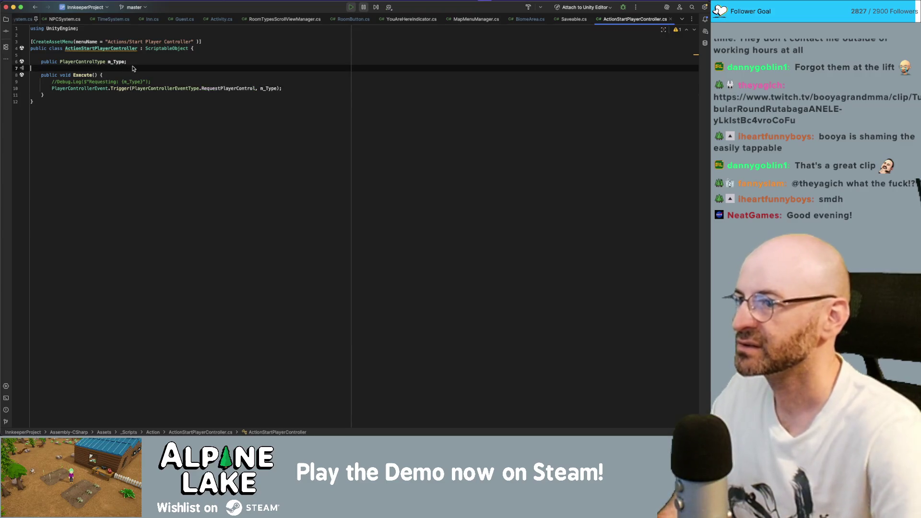
key(super+shift+f)
text(ski)
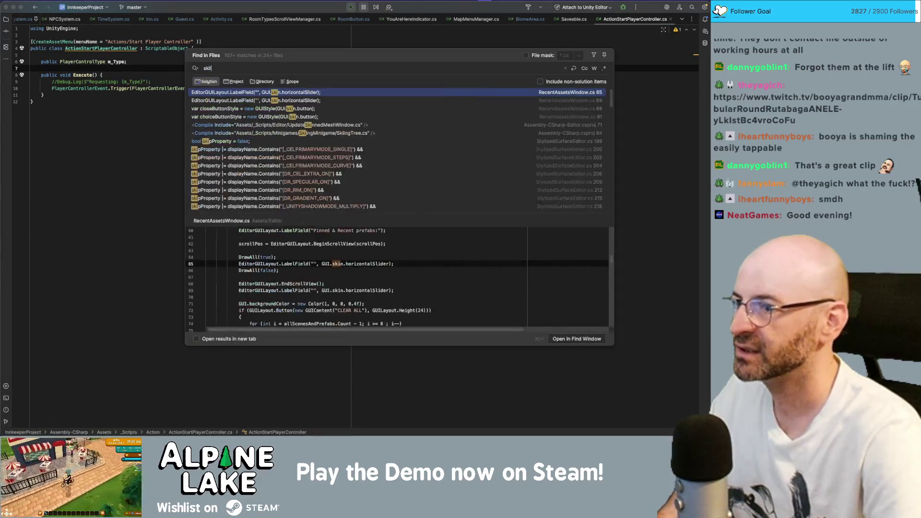
text(ingcon)
key(BackSpace)
key(BackSpace)
key(BackSpace)
text(controller)
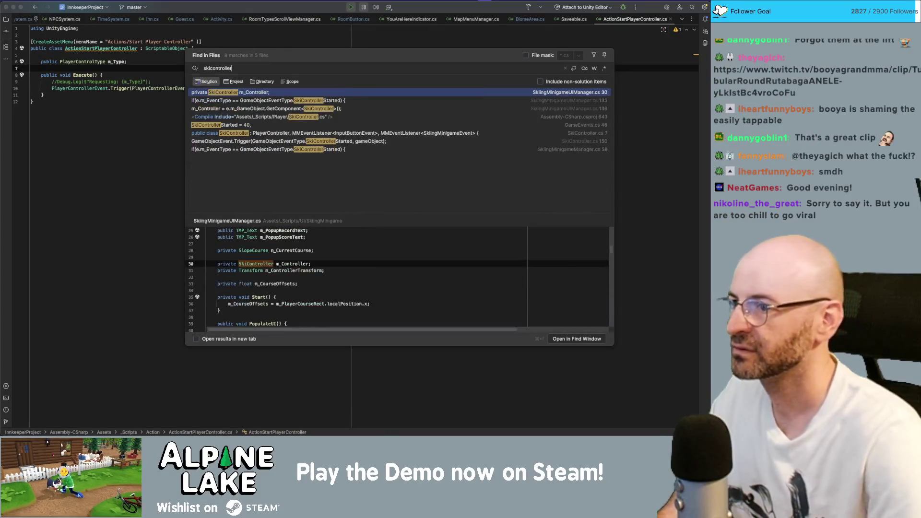
Open SkiController.cs, review its FX Properties including m_StunnedParticles, and return to Unity.
double_click(228, 133)
scroll(159, 272, down, 5)
scroll(159, 272, down, 3)
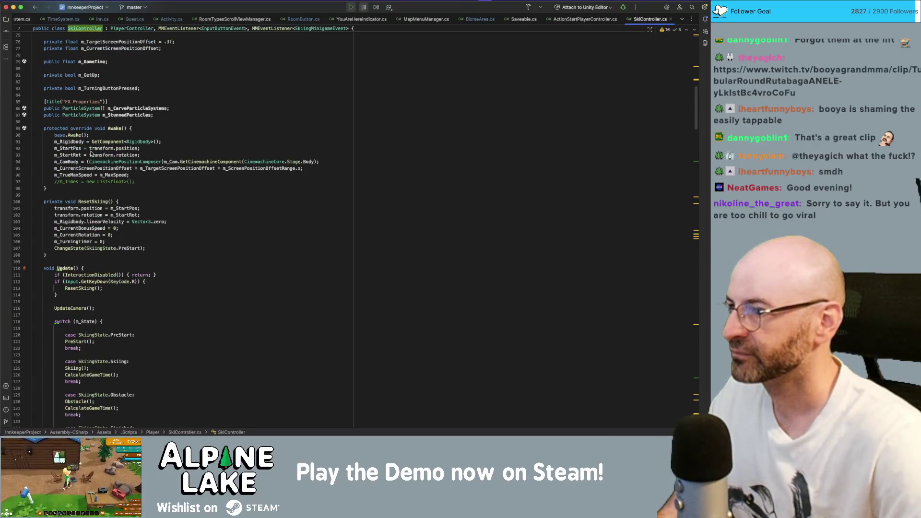
scroll(98, 264, up, 3)
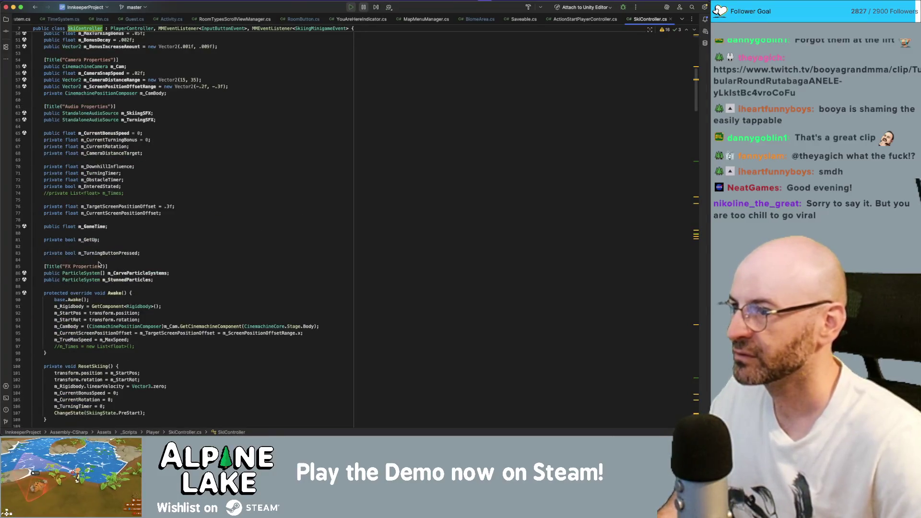
key(super+Tab)
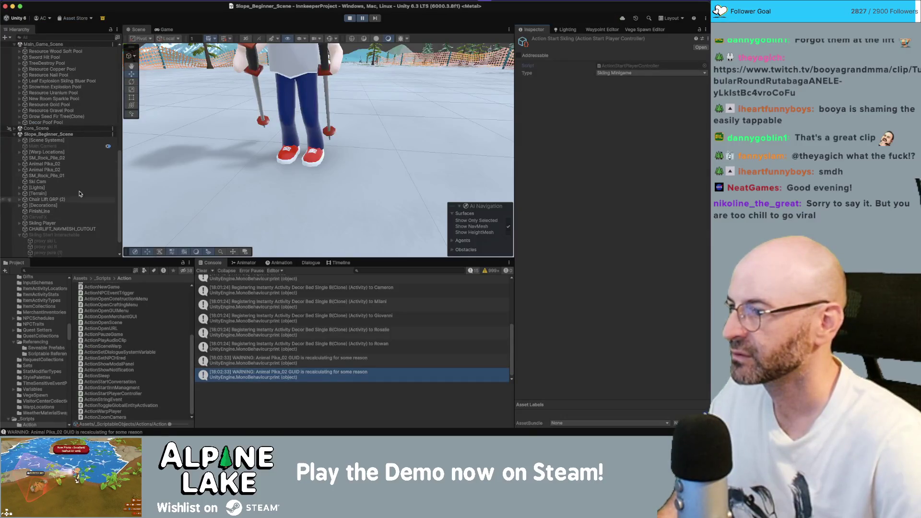
Select Skiing Player, scroll its Ski Controller to FX Properties, and open the Stunned Particles picker.
scroll(79, 159, down, 1)
click(88, 222)
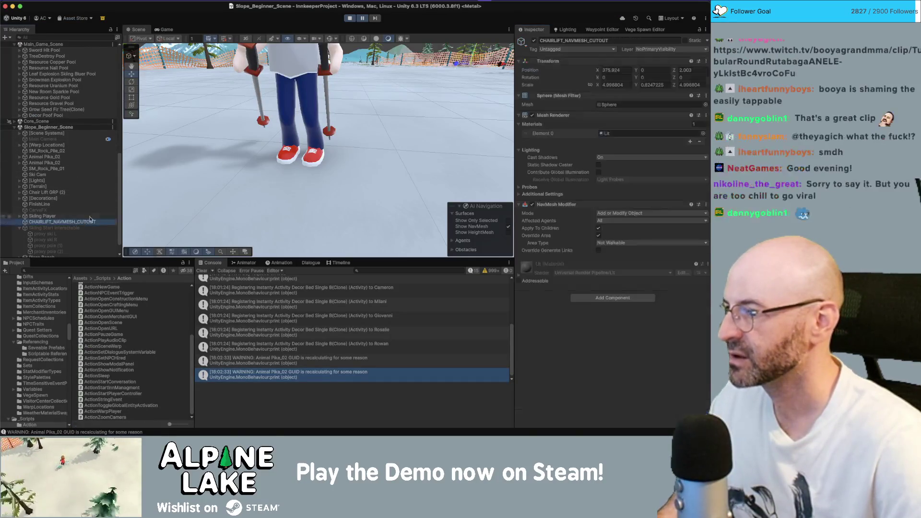
click(88, 216)
scroll(91, 213, up, 1)
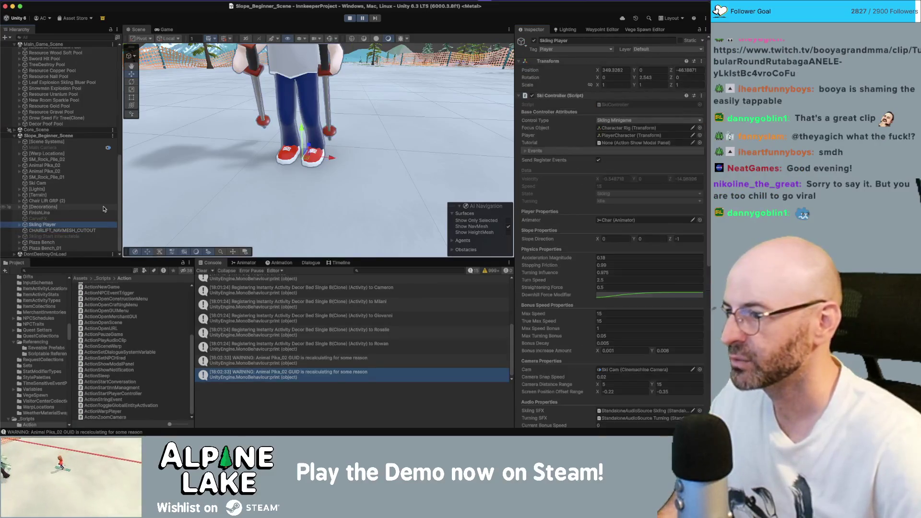
scroll(535, 228, down, 10)
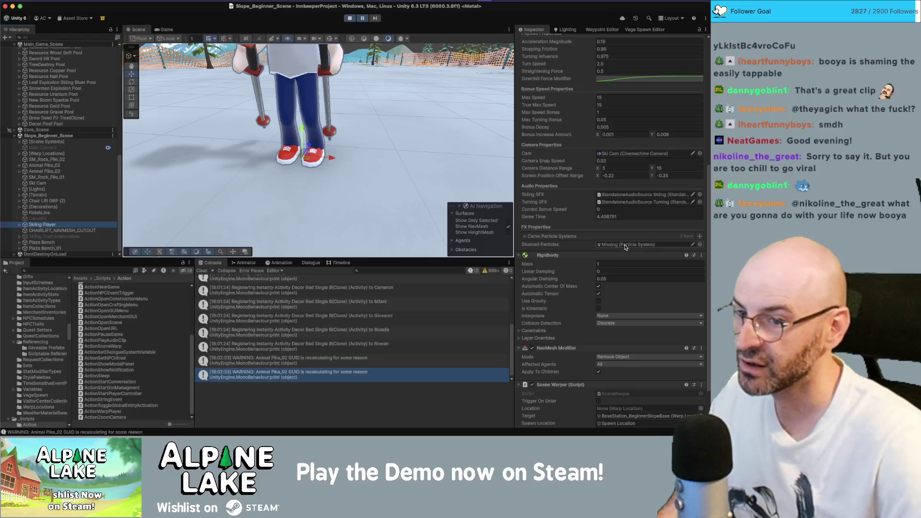
scroll(598, 251, down, 3)
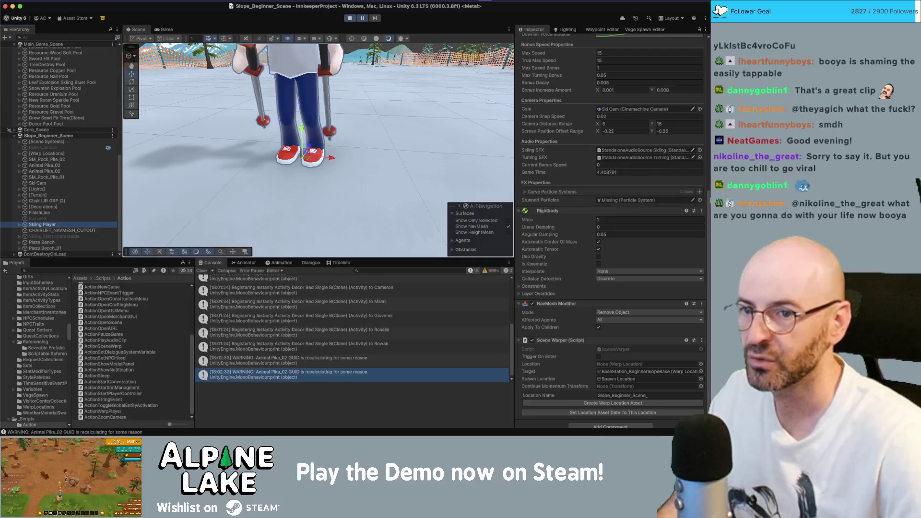
click(700, 200)
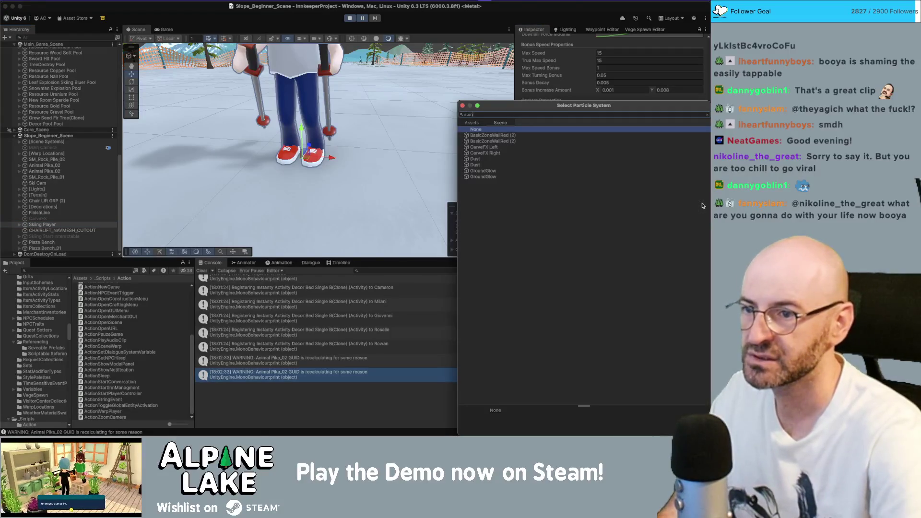
Search 'stunned' in the picker's Assets and Scene tabs, close it without a match, and stop Play mode.
text(ned)
click(472, 123)
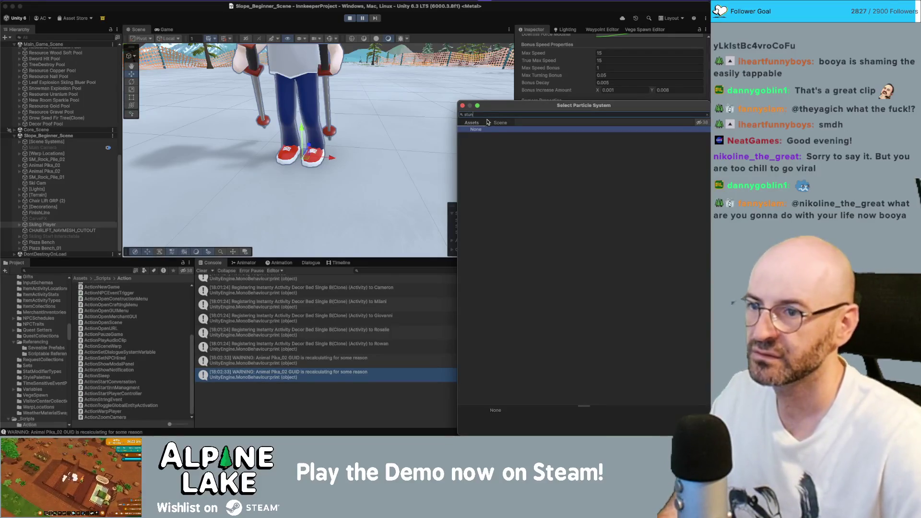
click(498, 123)
click(472, 124)
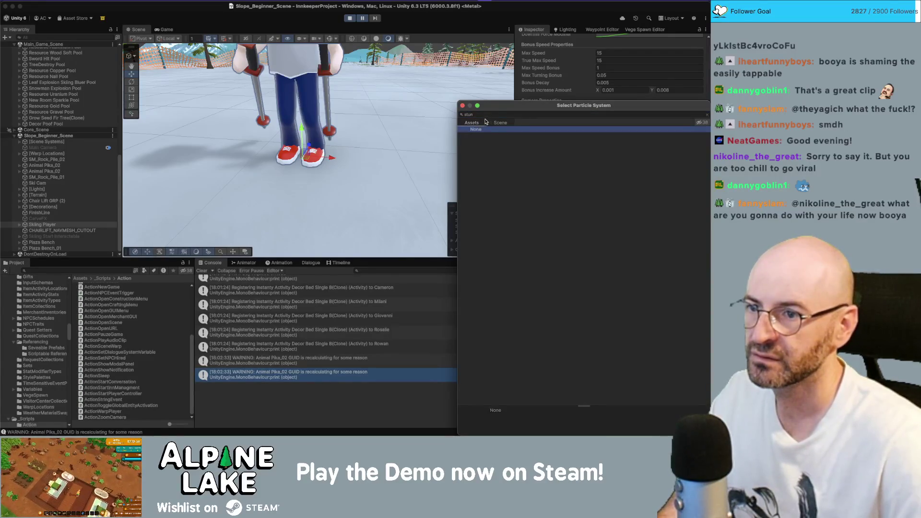
click(462, 106)
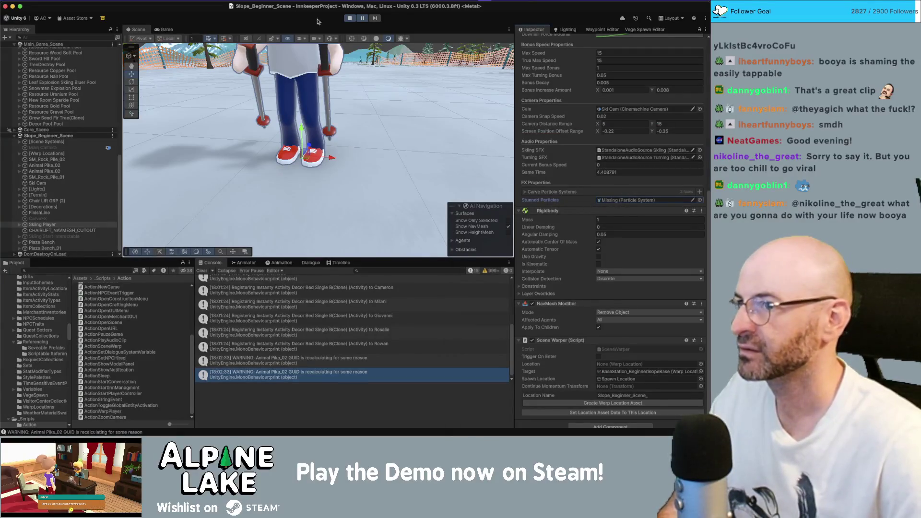
click(347, 19)
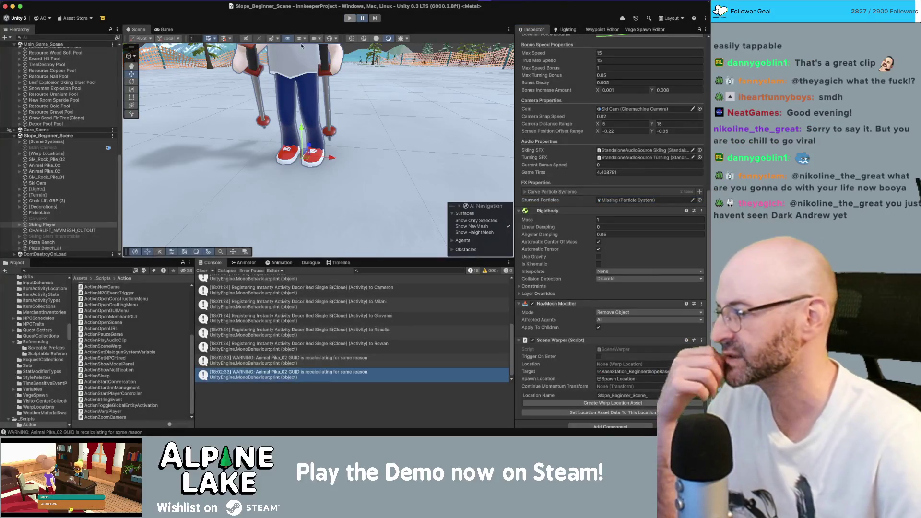